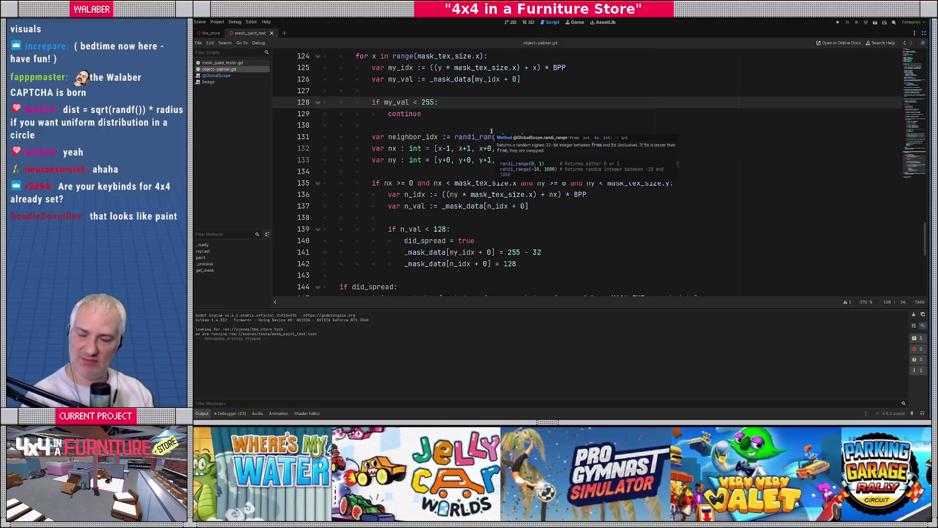
Leave distraction-free mode to bring back the scene, file and property panels.
{"action": "left_click", "coordinate": [442, 127]}
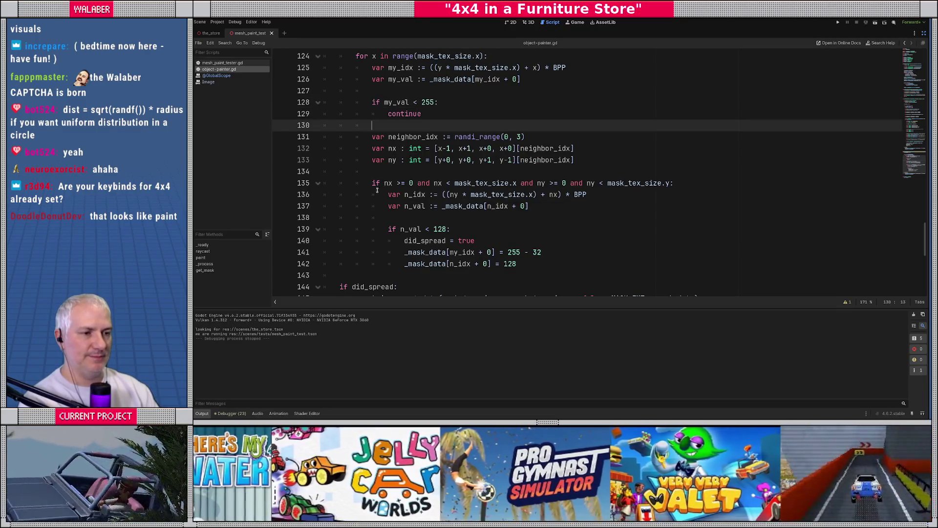
{"action": "left_click", "coordinate": [372, 194]}
{"action": "scroll", "coordinate": [372, 200], "scroll_direction": "down", "scroll_amount": 2}
{"action": "scroll", "coordinate": [373, 201], "scroll_direction": "up", "scroll_amount": 20}
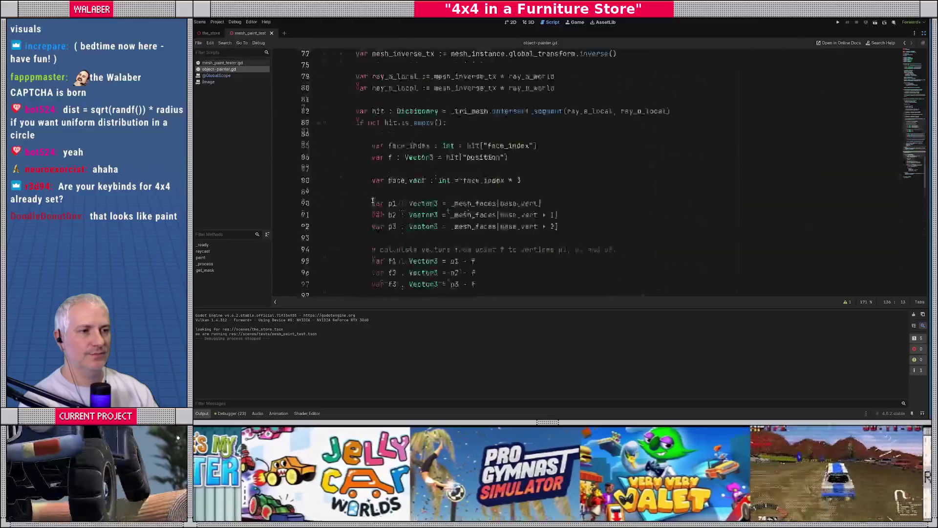
{"action": "scroll", "coordinate": [373, 200], "scroll_direction": "up", "scroll_amount": 12}
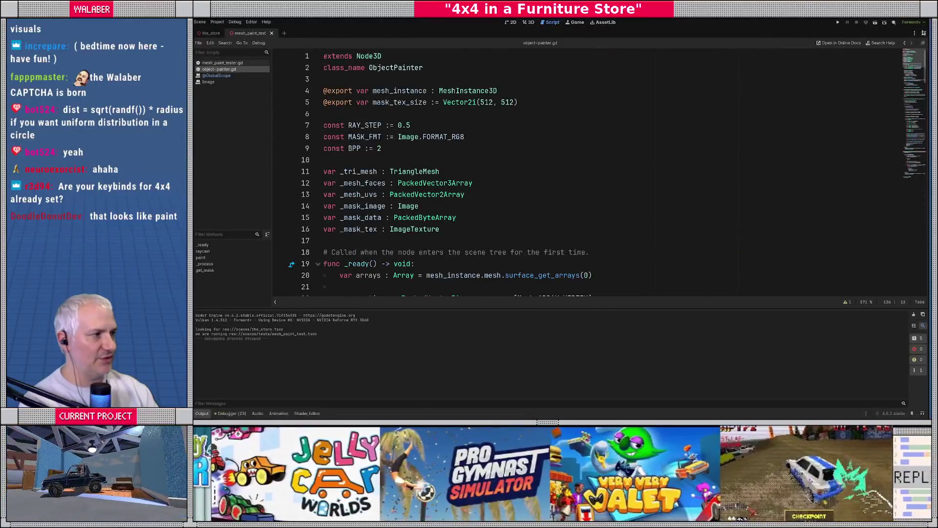
{"action": "key", "text": "ctrl+shift+F11"}
Set the Painter node's Mask Tex Size to 256 × 256 and run the scene.
{"action": "left_click", "coordinate": [221, 67]}
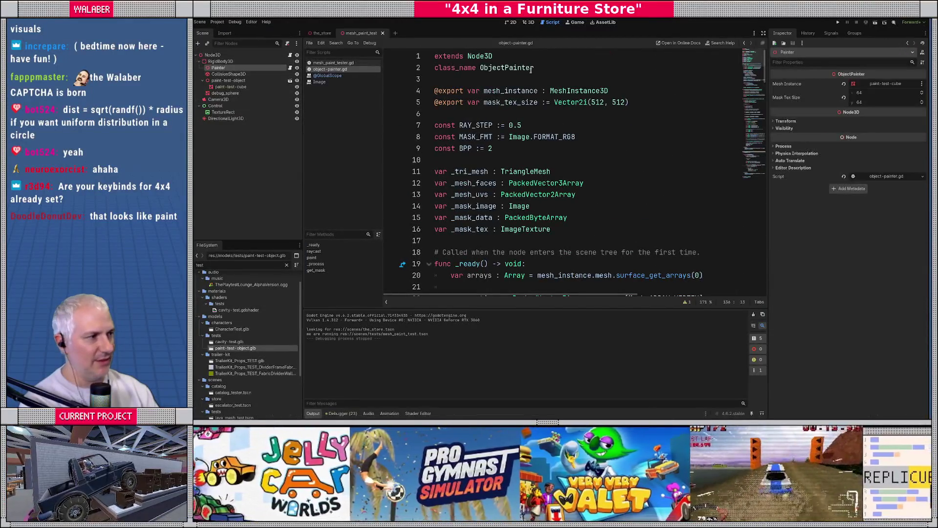
{"action": "left_click", "coordinate": [878, 96]}
{"action": "type", "text": "256"}
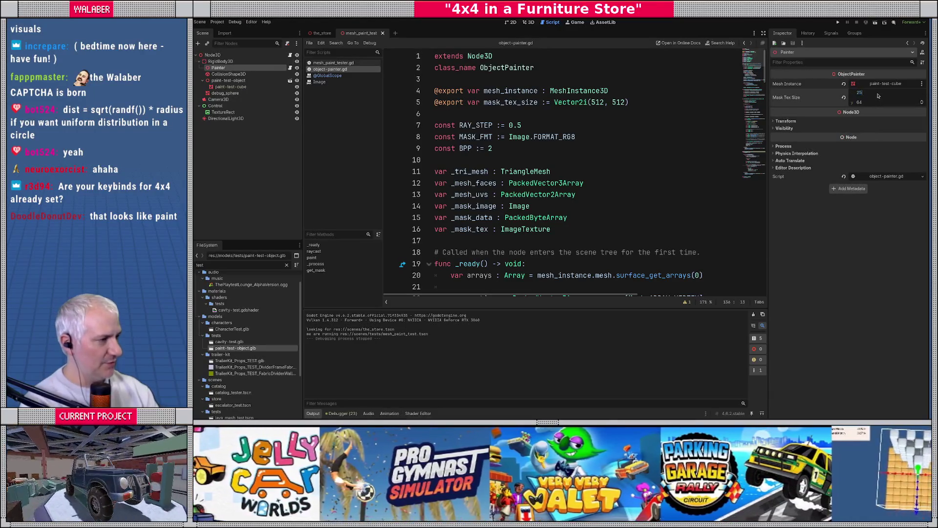
{"action": "key", "text": "Tab"}
{"action": "type", "text": "2"}
{"action": "key", "text": "F6"}
{"action": "left_click", "coordinate": [561, 150]}
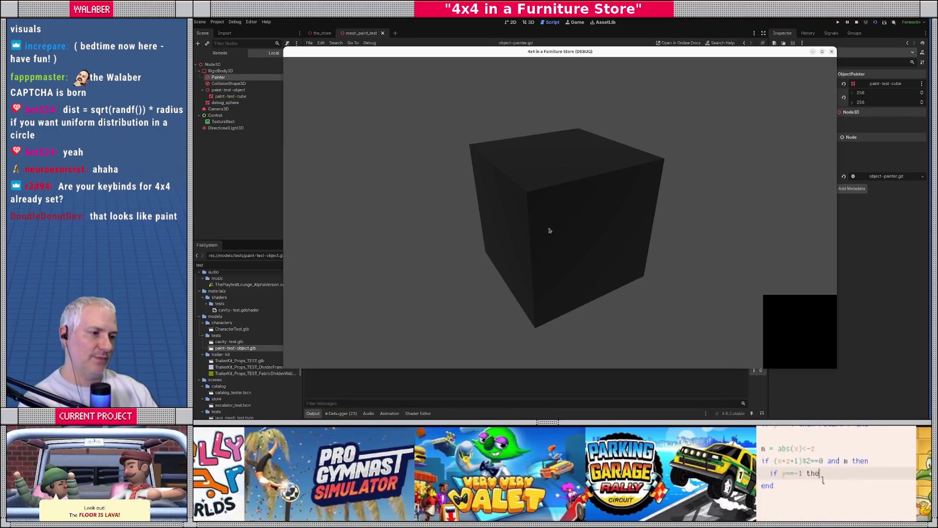
Spray red paint across the cube's front face, then close the game window.
{"action": "mouse_move", "coordinate": [548, 230]}
{"action": "left_mouse_down"}
{"action": "mouse_move", "coordinate": [589, 205]}
{"action": "mouse_move", "coordinate": [602, 223]}
{"action": "mouse_move", "coordinate": [538, 247]}
{"action": "mouse_move", "coordinate": [603, 179]}
{"action": "mouse_move", "coordinate": [562, 153]}
{"action": "mouse_move", "coordinate": [505, 153]}
{"action": "mouse_move", "coordinate": [586, 159]}
{"action": "mouse_move", "coordinate": [588, 195]}
{"action": "mouse_move", "coordinate": [540, 231]}
{"action": "mouse_move", "coordinate": [501, 199]}
{"action": "mouse_move", "coordinate": [539, 145]}
{"action": "mouse_move", "coordinate": [602, 150]}
{"action": "mouse_move", "coordinate": [505, 174]}
{"action": "mouse_move", "coordinate": [513, 270]}
{"action": "mouse_move", "coordinate": [611, 274]}
{"action": "mouse_move", "coordinate": [650, 262]}
{"action": "mouse_move", "coordinate": [562, 266]}
{"action": "mouse_move", "coordinate": [649, 244]}
{"action": "mouse_move", "coordinate": [580, 219]}
{"action": "mouse_move", "coordinate": [482, 227]}
{"action": "mouse_move", "coordinate": [619, 236]}
{"action": "mouse_move", "coordinate": [486, 244]}
{"action": "mouse_move", "coordinate": [644, 243]}
{"action": "mouse_move", "coordinate": [596, 137]}
{"action": "mouse_move", "coordinate": [604, 194]}
{"action": "mouse_move", "coordinate": [547, 177]}
{"action": "mouse_move", "coordinate": [571, 225]}
{"action": "mouse_move", "coordinate": [528, 163]}
{"action": "mouse_move", "coordinate": [562, 215]}
{"action": "mouse_move", "coordinate": [492, 186]}
{"action": "left_mouse_up"}
{"action": "left_click", "coordinate": [856, 22]}
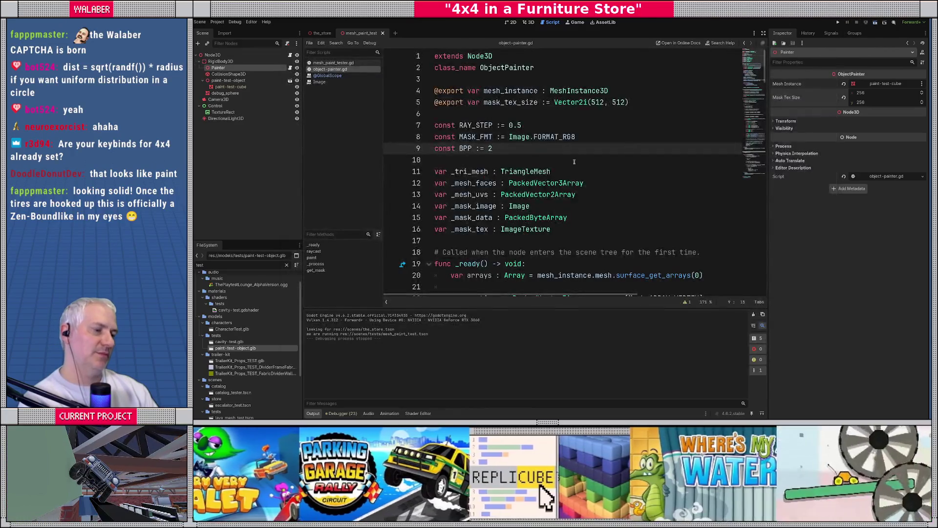
In the spread loop, replace 255 with my_val on line 141.
{"action": "left_click", "coordinate": [559, 157]}
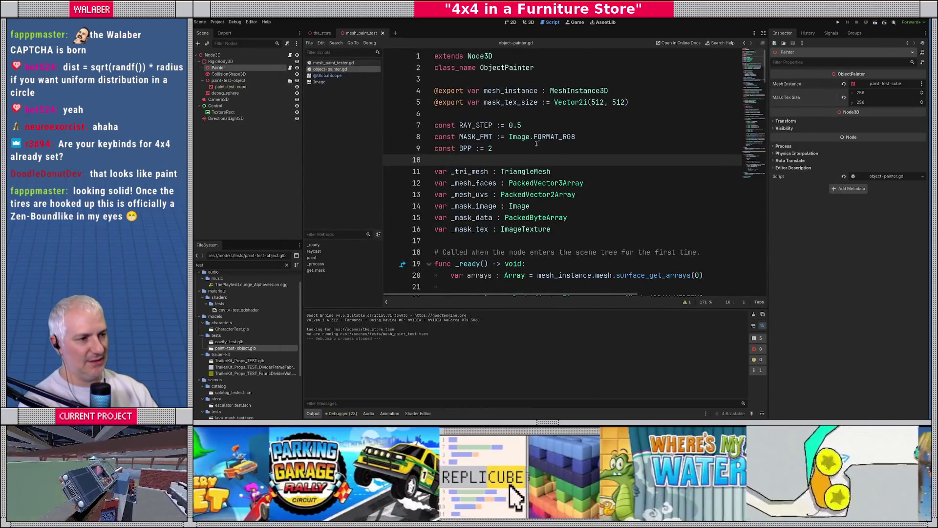
{"action": "scroll", "coordinate": [536, 144], "scroll_direction": "down", "scroll_amount": 20}
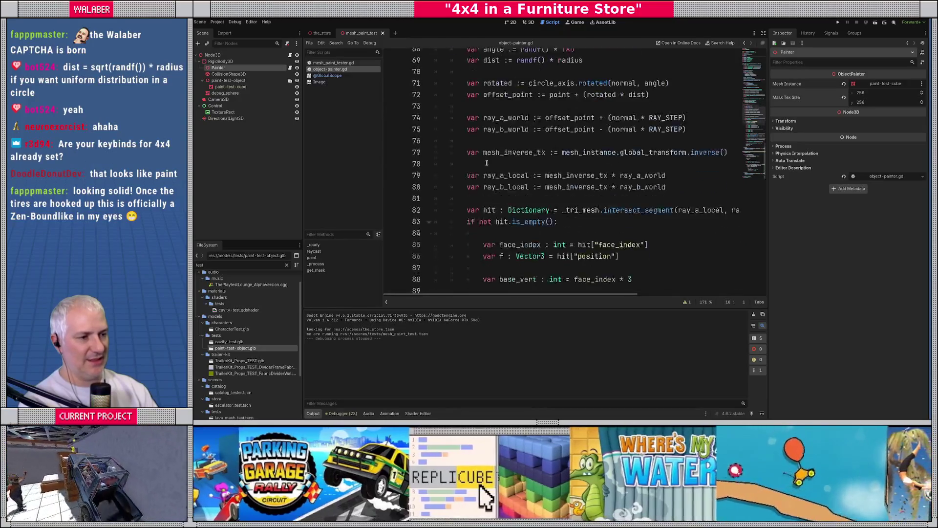
{"action": "scroll", "coordinate": [487, 162], "scroll_direction": "down", "scroll_amount": 15}
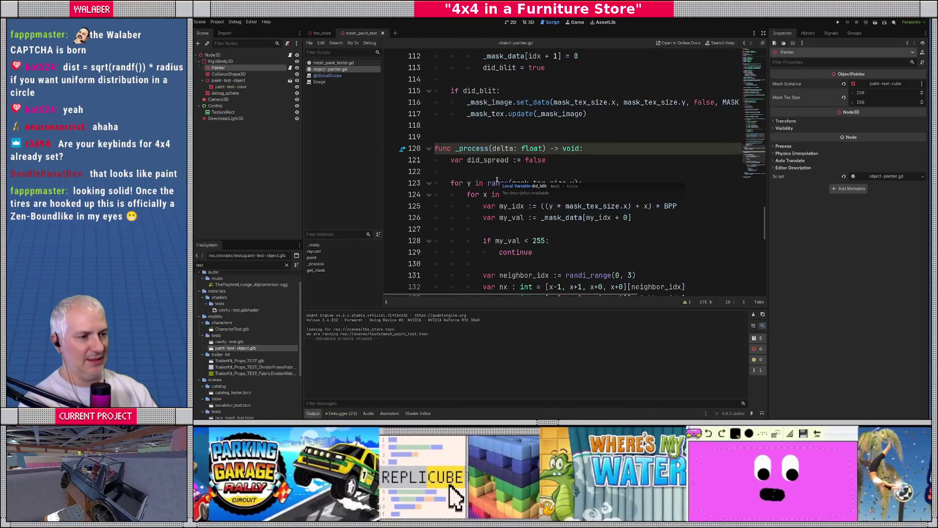
{"action": "scroll", "coordinate": [504, 186], "scroll_direction": "down", "scroll_amount": 1}
{"action": "double_click", "coordinate": [539, 206]}
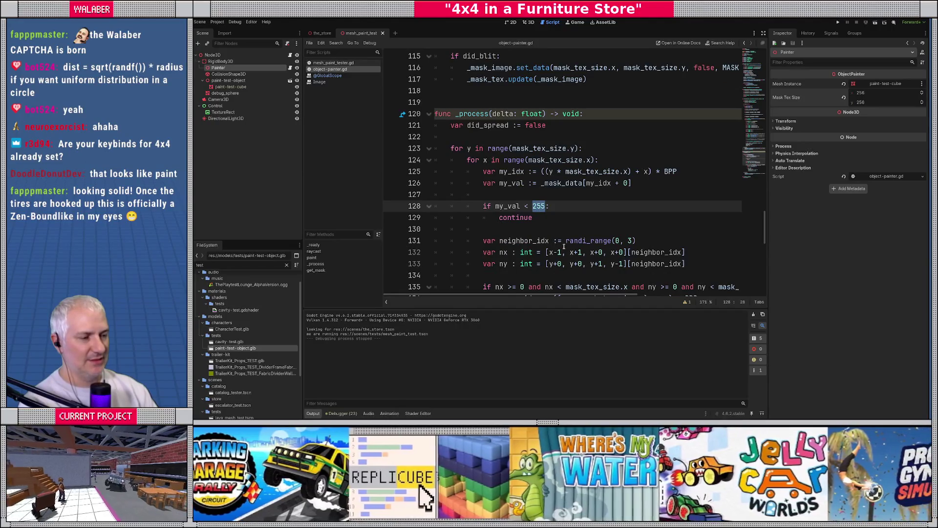
{"action": "mouse_move", "coordinate": [564, 246]}
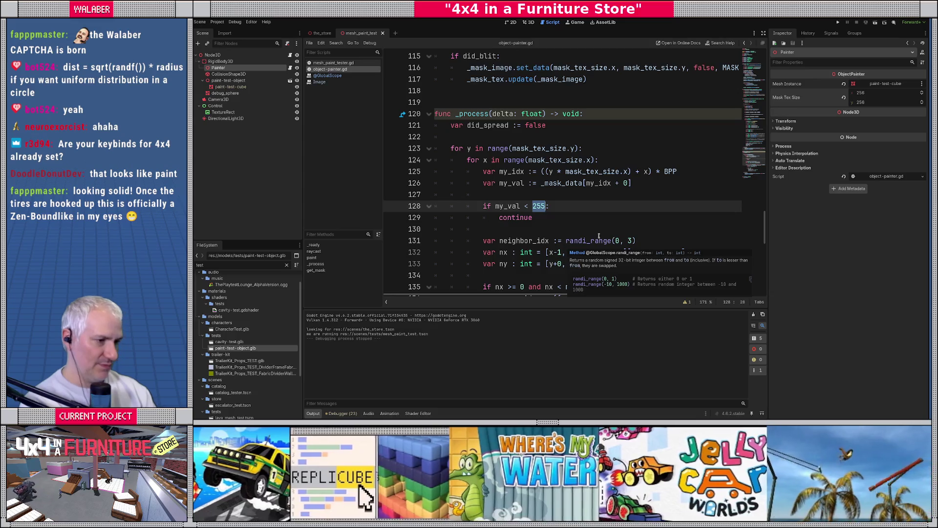
{"action": "scroll", "coordinate": [599, 236], "scroll_direction": "down", "scroll_amount": 4}
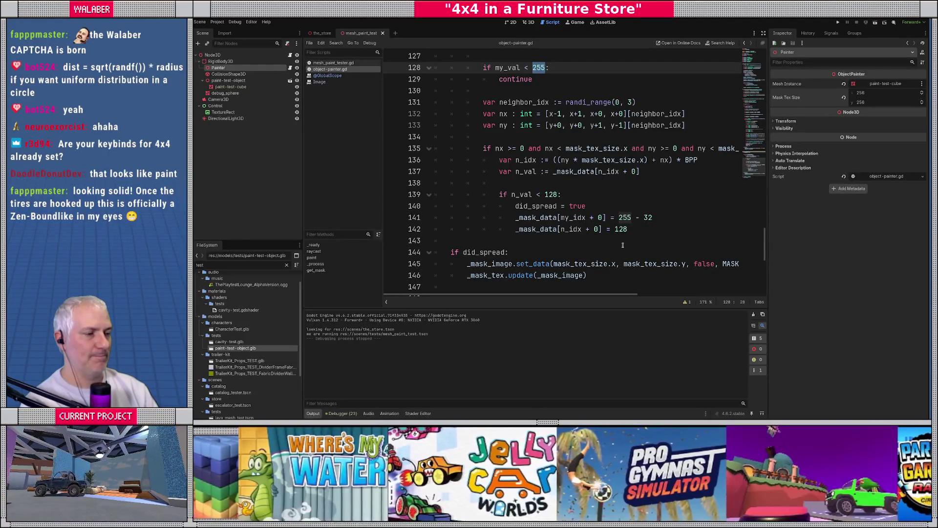
{"action": "left_click", "coordinate": [618, 217]}
{"action": "double_click", "coordinate": [620, 217]}
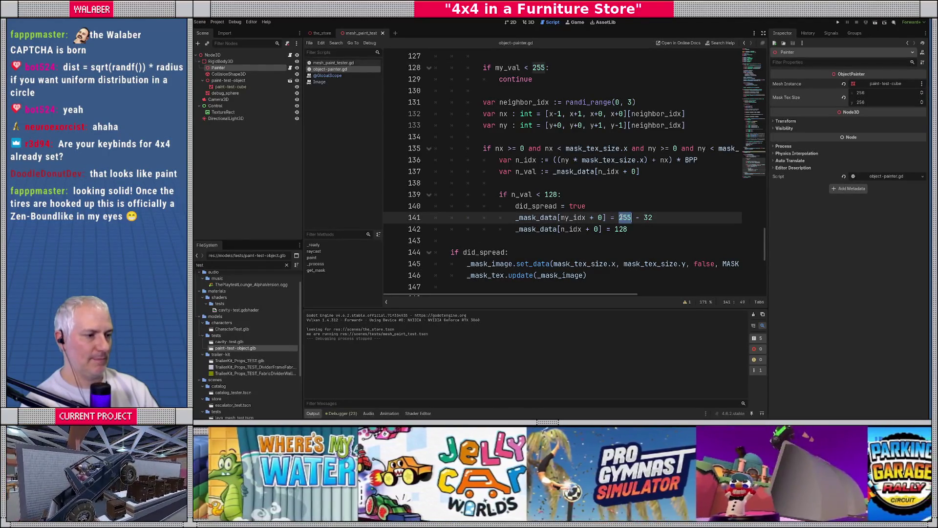
{"action": "type", "text": "my_val"}
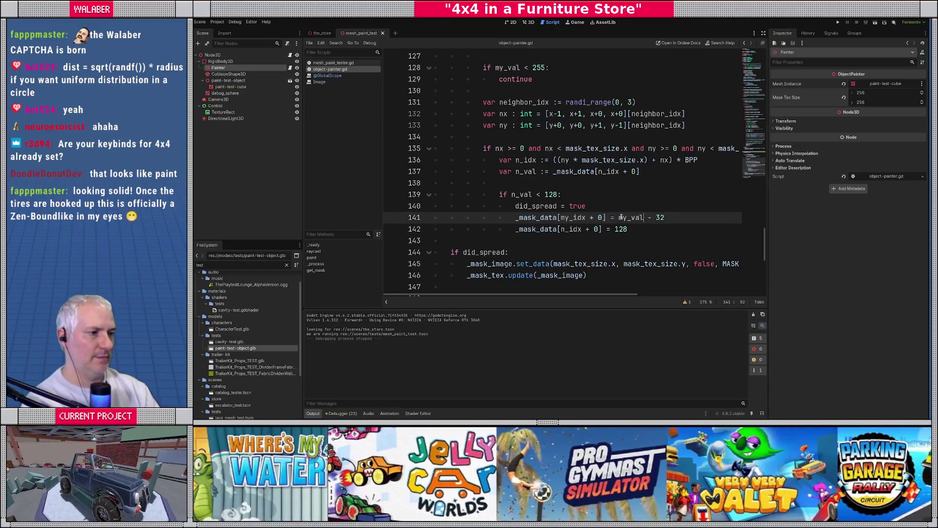
Change the line 128 threshold from 255 to 128, then save and run the scene.
{"action": "left_click", "coordinate": [546, 67]}
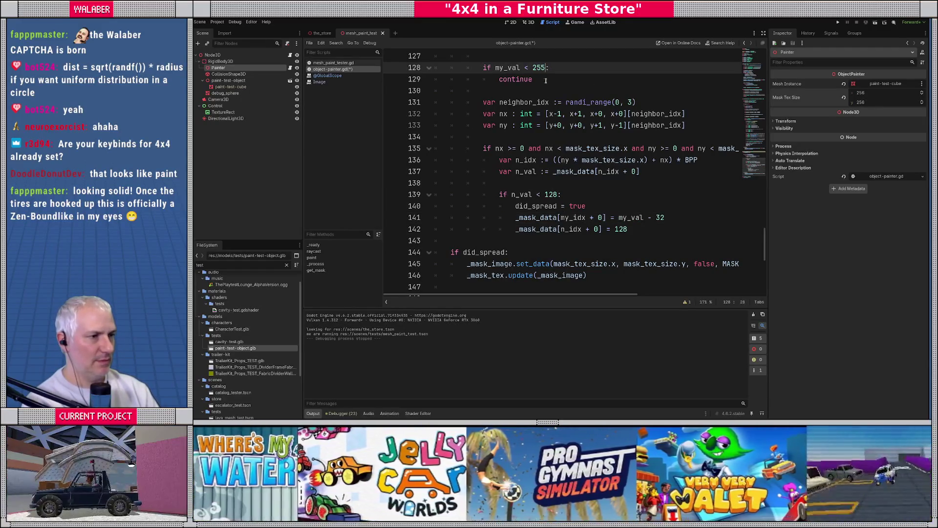
{"action": "key", "text": "BackSpace"}
{"action": "key", "text": "BackSpace"}
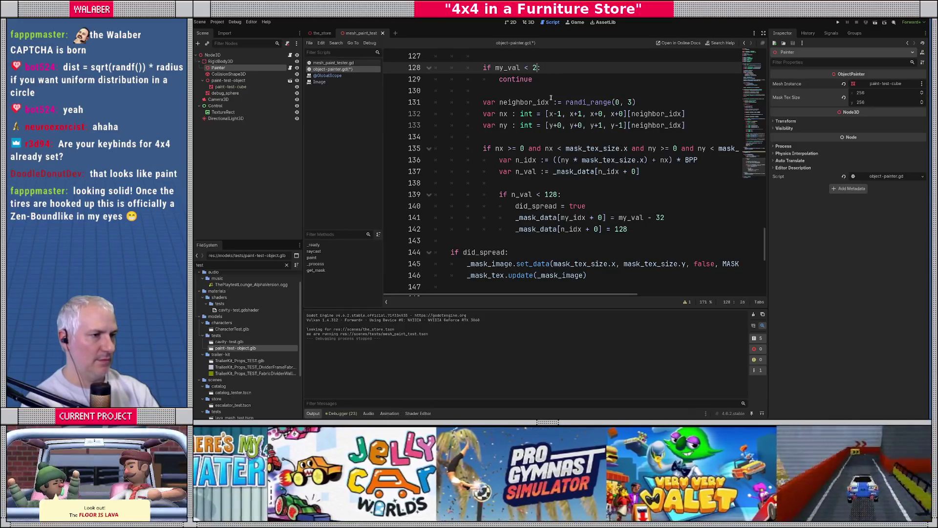
{"action": "type", "text": "128"}
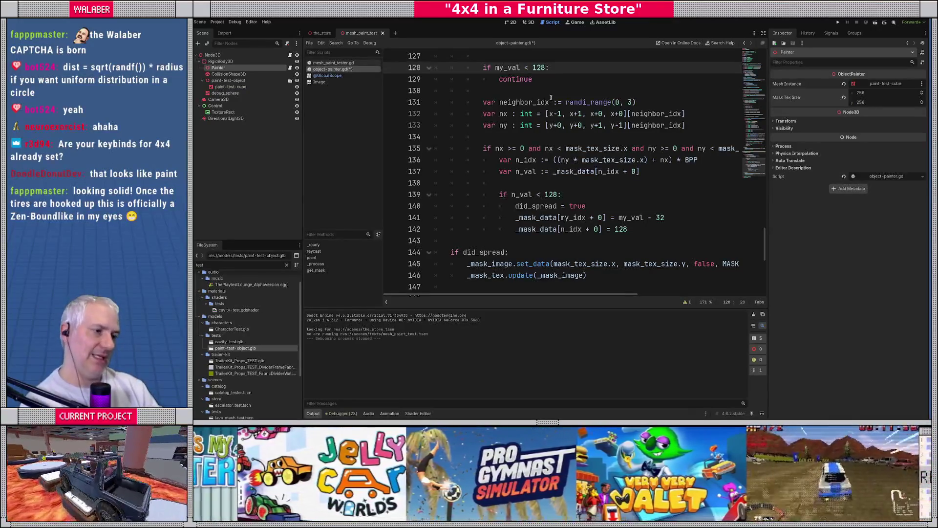
{"action": "key", "text": "F6"}
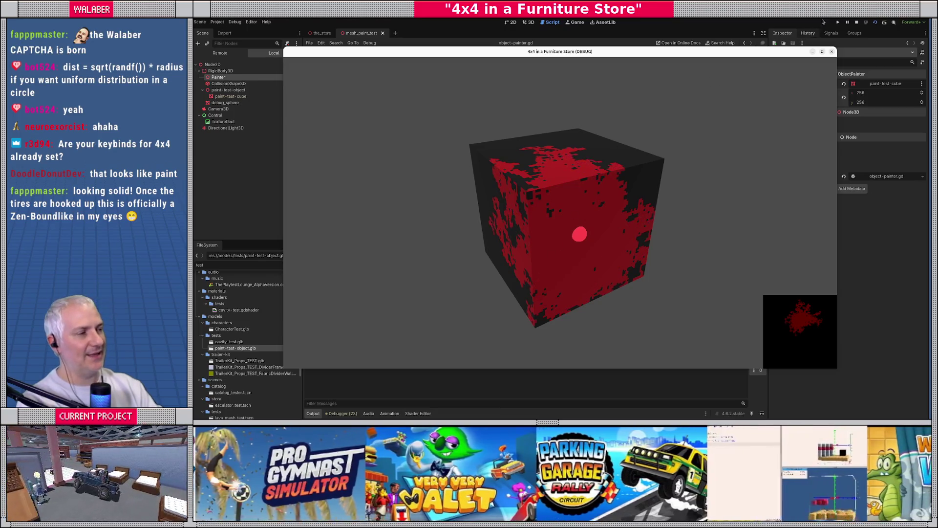
Close the game window and select the 128 on line 142 of object-painter.gd.
{"action": "left_click", "coordinate": [856, 22]}
{"action": "left_click", "coordinate": [610, 229]}
{"action": "left_click_drag", "start_coordinate": [612, 229], "coordinate": [638, 229]}
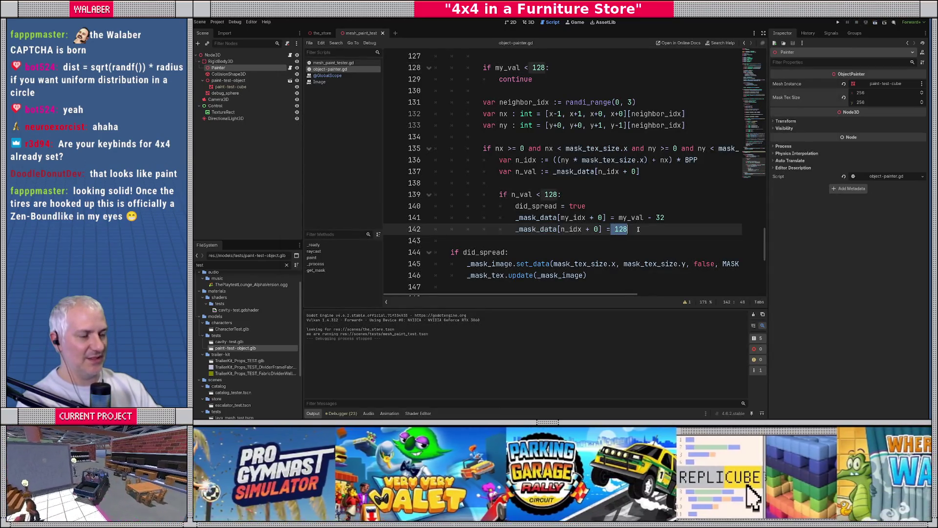
Change 32 to 64 on line 141 and 128 to 64 on lines 142 and 139, then save and run.
{"action": "left_click", "coordinate": [643, 229]}
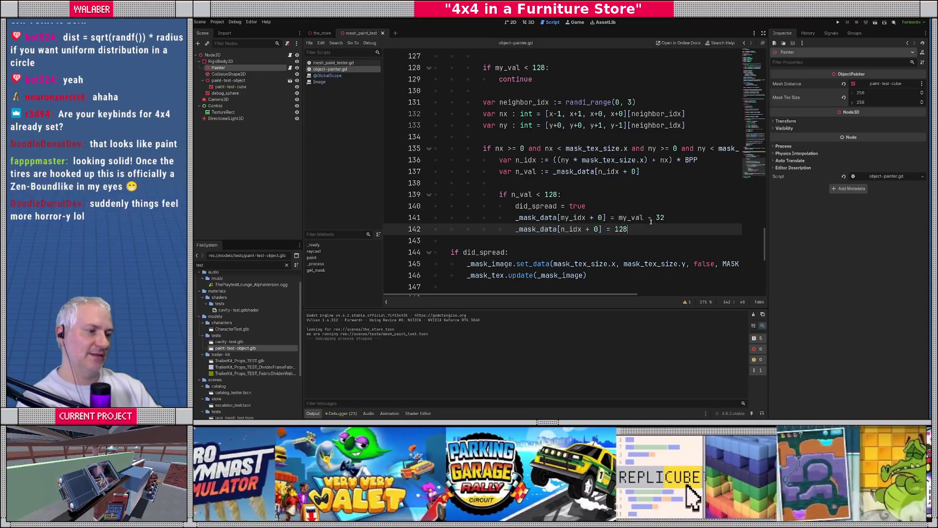
{"action": "left_click_drag", "start_coordinate": [656, 218], "coordinate": [666, 218]}
{"action": "type", "text": "64"}
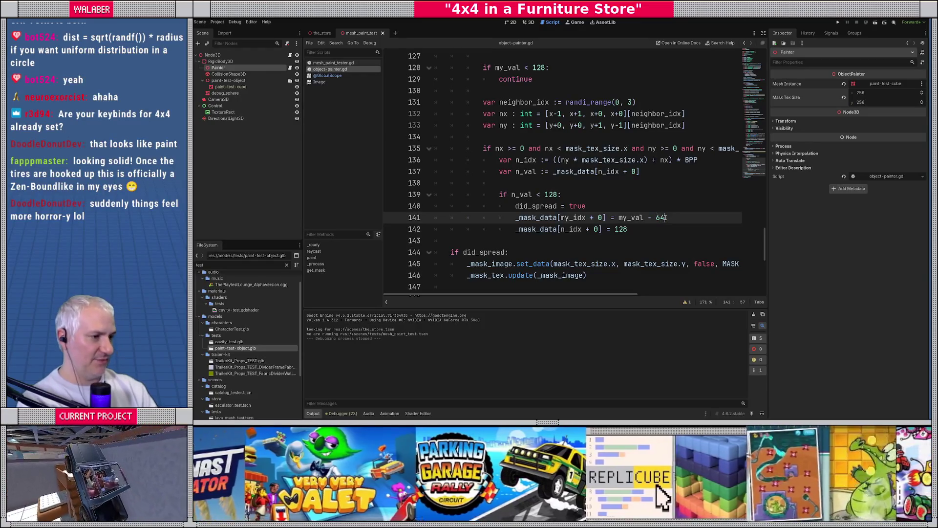
{"action": "double_click", "coordinate": [624, 228]}
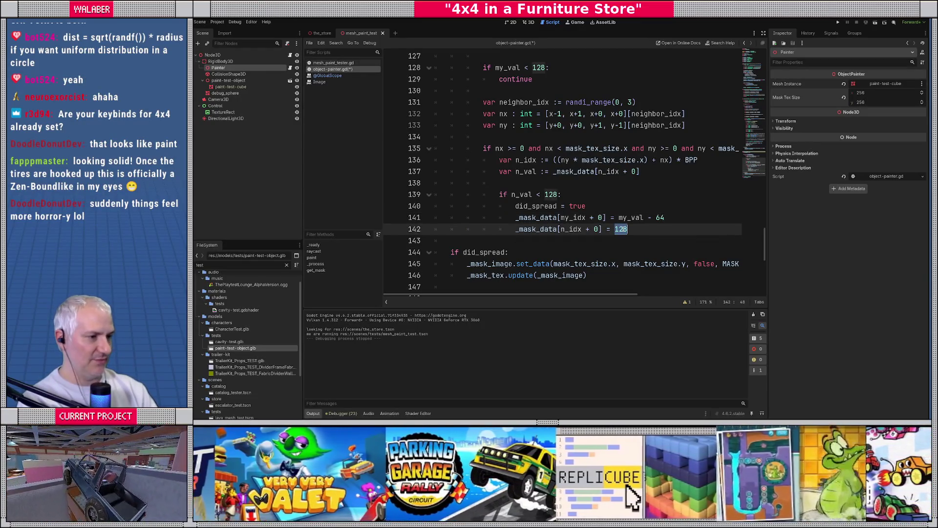
{"action": "type", "text": "64"}
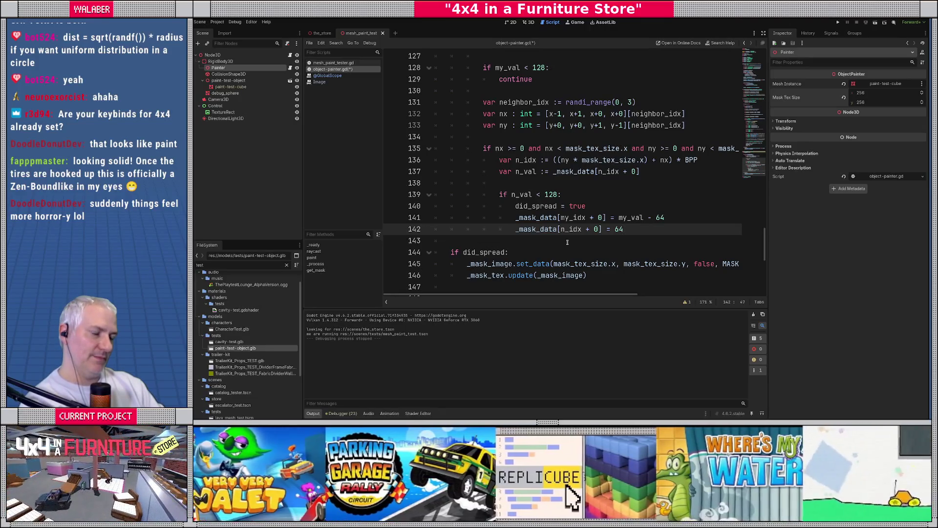
{"action": "double_click", "coordinate": [551, 195]}
{"action": "type", "text": "64"}
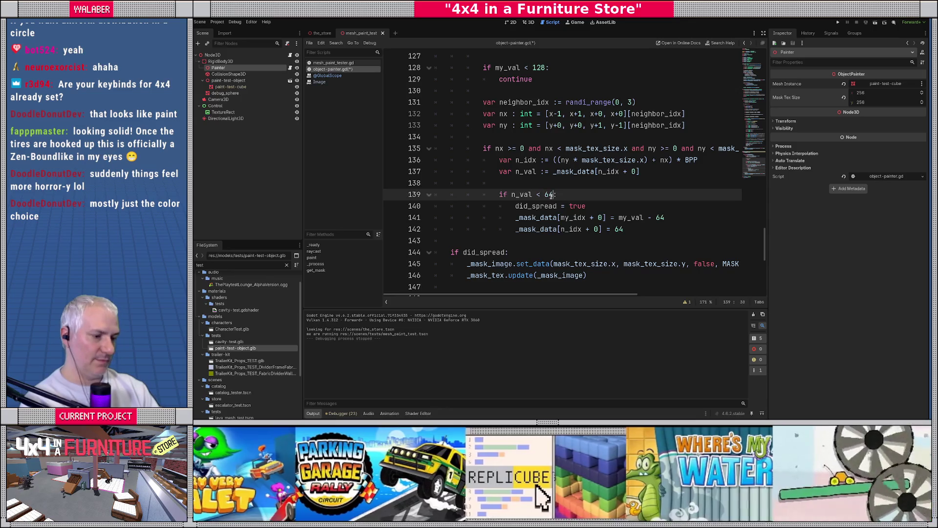
{"action": "key", "text": "F6"}
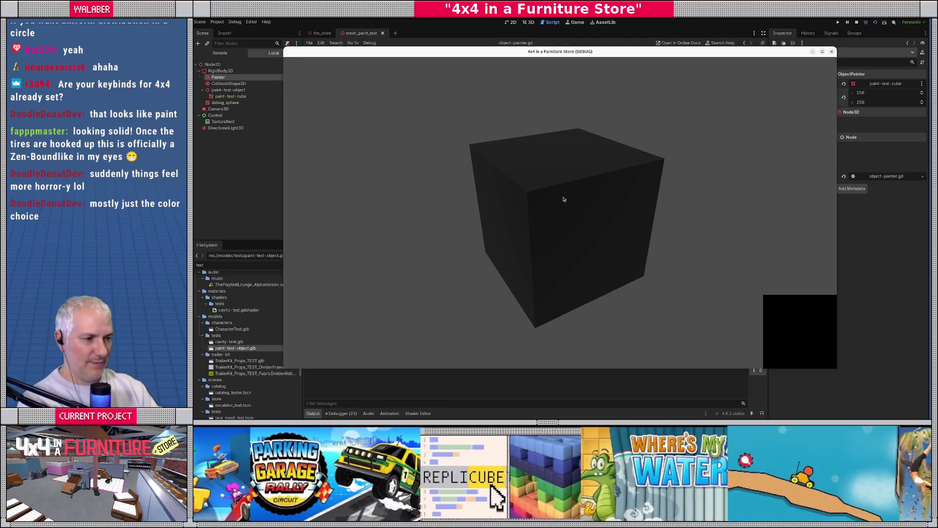
Splat and smear red paint over the cube's front and top, then stop the game with F8.
{"action": "left_click", "coordinate": [575, 255]}
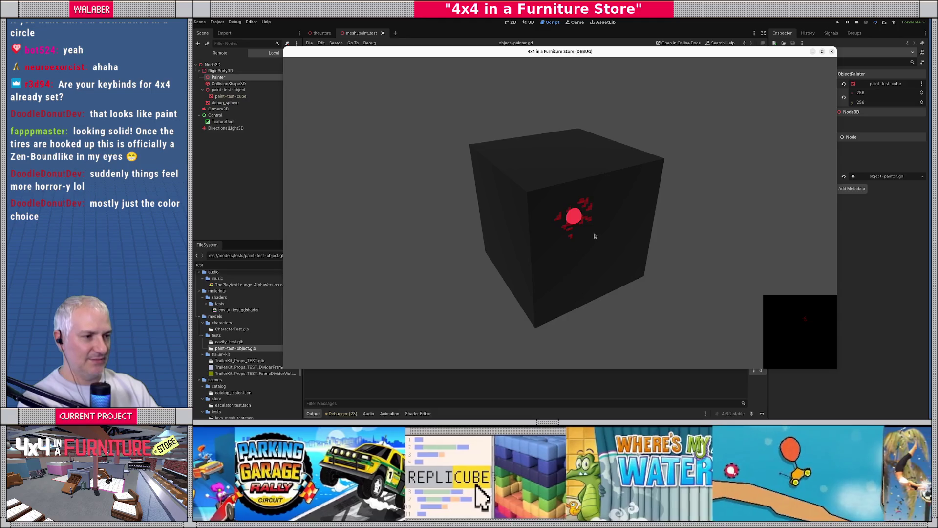
{"action": "mouse_move", "coordinate": [594, 236]}
{"action": "left_mouse_down"}
{"action": "mouse_move", "coordinate": [542, 171]}
{"action": "mouse_move", "coordinate": [502, 190]}
{"action": "mouse_move", "coordinate": [513, 240]}
{"action": "mouse_move", "coordinate": [565, 255]}
{"action": "mouse_move", "coordinate": [620, 233]}
{"action": "mouse_move", "coordinate": [627, 142]}
{"action": "mouse_move", "coordinate": [597, 167]}
{"action": "mouse_move", "coordinate": [578, 245]}
{"action": "mouse_move", "coordinate": [571, 221]}
{"action": "mouse_move", "coordinate": [589, 141]}
{"action": "mouse_move", "coordinate": [560, 233]}
{"action": "mouse_move", "coordinate": [517, 276]}
{"action": "mouse_move", "coordinate": [624, 176]}
{"action": "mouse_move", "coordinate": [654, 247]}
{"action": "mouse_move", "coordinate": [506, 235]}
{"action": "mouse_move", "coordinate": [581, 217]}
{"action": "mouse_move", "coordinate": [624, 194]}
{"action": "mouse_move", "coordinate": [563, 171]}
{"action": "left_mouse_up"}
{"action": "key", "text": "F8"}
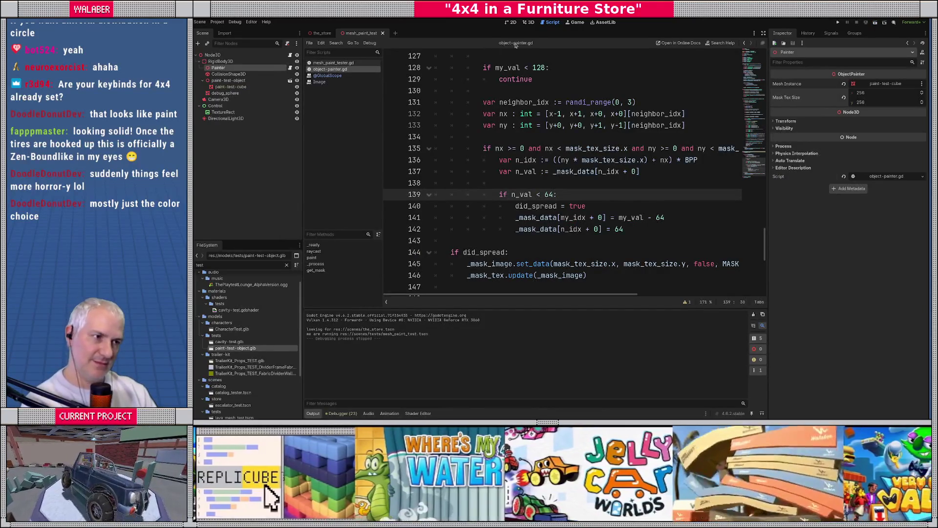
Switch to the 3D view, orbit to look down on the cube, and run the scene again.
{"action": "left_click", "coordinate": [529, 22]}
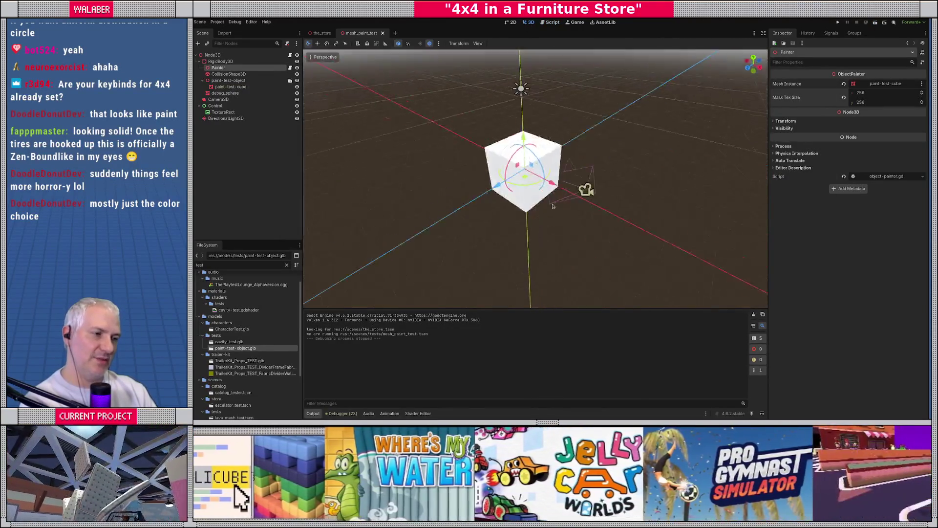
{"action": "mouse_move", "coordinate": [446, 136]}
{"action": "left_mouse_down"}
{"action": "mouse_move", "coordinate": [528, 221]}
{"action": "mouse_move", "coordinate": [541, 220]}
{"action": "left_mouse_up"}
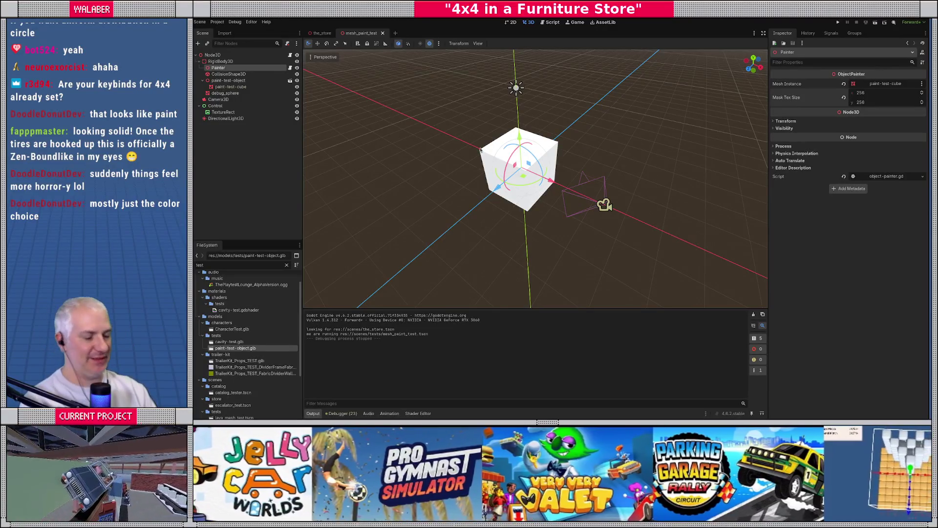
{"action": "key", "text": "F6"}
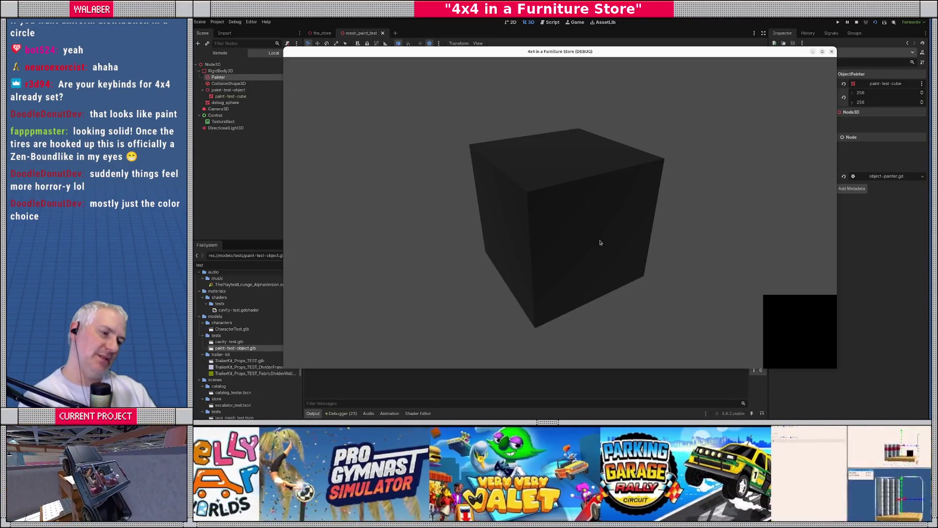
Paint several red splats and streaks on the cube's front and top faces, then stop the game.
{"action": "left_click", "coordinate": [600, 242]}
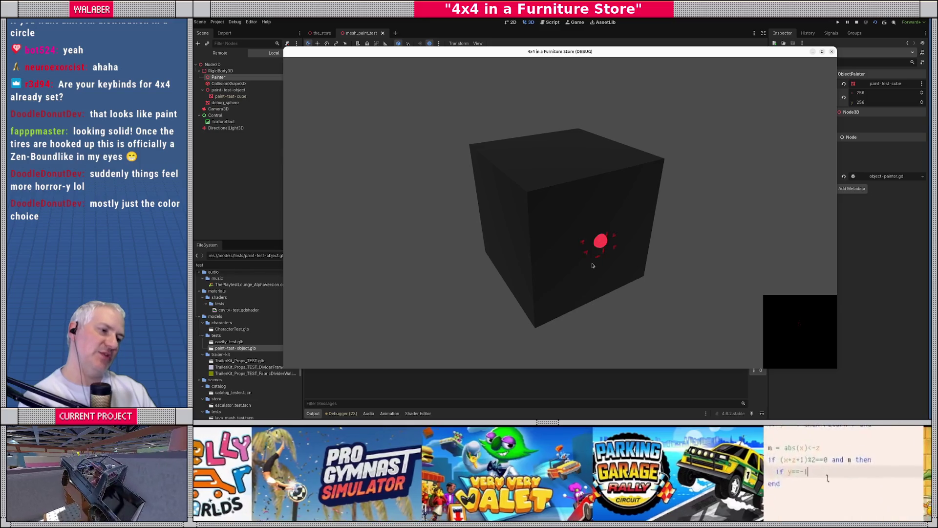
{"action": "left_click", "coordinate": [597, 236]}
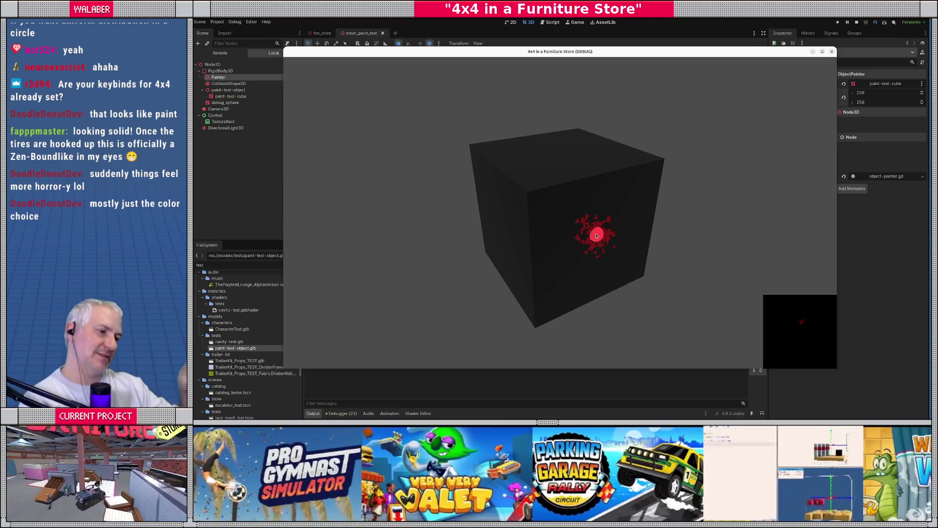
{"action": "left_click", "coordinate": [562, 262]}
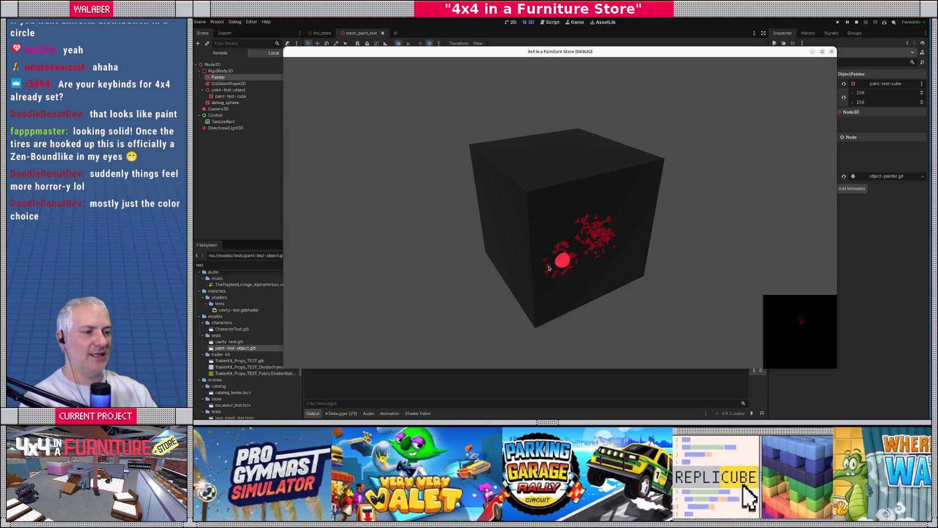
{"action": "mouse_move", "coordinate": [564, 242]}
{"action": "left_mouse_down"}
{"action": "mouse_move", "coordinate": [565, 216]}
{"action": "mouse_move", "coordinate": [610, 203]}
{"action": "mouse_move", "coordinate": [630, 238]}
{"action": "mouse_move", "coordinate": [566, 272]}
{"action": "mouse_move", "coordinate": [581, 208]}
{"action": "left_mouse_up"}
{"action": "left_click_drag", "start_coordinate": [553, 164], "coordinate": [542, 169]}
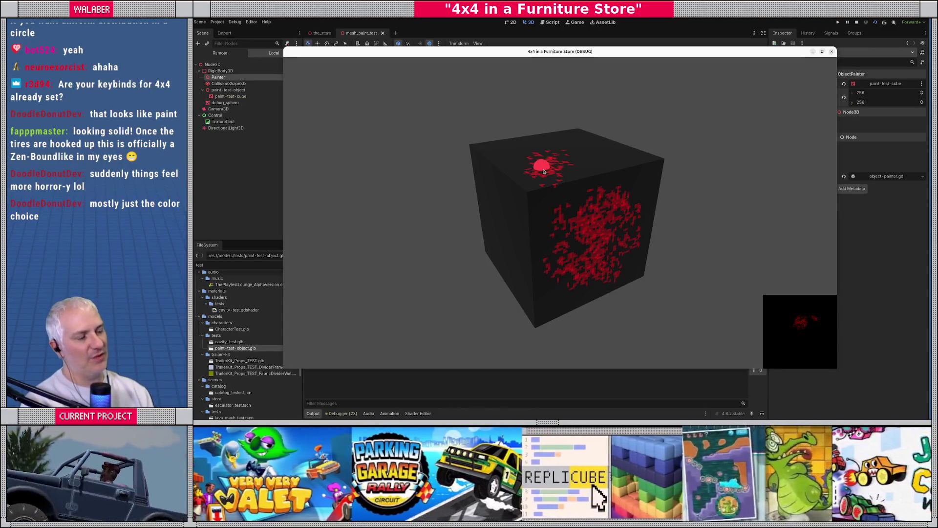
{"action": "left_click", "coordinate": [611, 168]}
{"action": "mouse_move", "coordinate": [614, 170]}
{"action": "left_mouse_down"}
{"action": "mouse_move", "coordinate": [617, 181]}
{"action": "mouse_move", "coordinate": [562, 190]}
{"action": "mouse_move", "coordinate": [540, 211]}
{"action": "mouse_move", "coordinate": [499, 193]}
{"action": "mouse_move", "coordinate": [501, 161]}
{"action": "mouse_move", "coordinate": [523, 154]}
{"action": "mouse_move", "coordinate": [576, 163]}
{"action": "mouse_move", "coordinate": [562, 188]}
{"action": "mouse_move", "coordinate": [508, 200]}
{"action": "mouse_move", "coordinate": [517, 237]}
{"action": "mouse_move", "coordinate": [573, 276]}
{"action": "mouse_move", "coordinate": [579, 251]}
{"action": "mouse_move", "coordinate": [520, 250]}
{"action": "mouse_move", "coordinate": [517, 202]}
{"action": "mouse_move", "coordinate": [560, 159]}
{"action": "mouse_move", "coordinate": [628, 188]}
{"action": "mouse_move", "coordinate": [648, 217]}
{"action": "mouse_move", "coordinate": [577, 287]}
{"action": "mouse_move", "coordinate": [525, 312]}
{"action": "mouse_move", "coordinate": [536, 279]}
{"action": "mouse_move", "coordinate": [602, 225]}
{"action": "mouse_move", "coordinate": [549, 199]}
{"action": "mouse_move", "coordinate": [511, 244]}
{"action": "mouse_move", "coordinate": [491, 244]}
{"action": "mouse_move", "coordinate": [519, 189]}
{"action": "mouse_move", "coordinate": [582, 154]}
{"action": "mouse_move", "coordinate": [562, 155]}
{"action": "mouse_move", "coordinate": [556, 143]}
{"action": "mouse_move", "coordinate": [525, 156]}
{"action": "mouse_move", "coordinate": [527, 146]}
{"action": "mouse_move", "coordinate": [494, 149]}
{"action": "mouse_move", "coordinate": [495, 159]}
{"action": "mouse_move", "coordinate": [522, 144]}
{"action": "mouse_move", "coordinate": [663, 170]}
{"action": "left_mouse_up"}
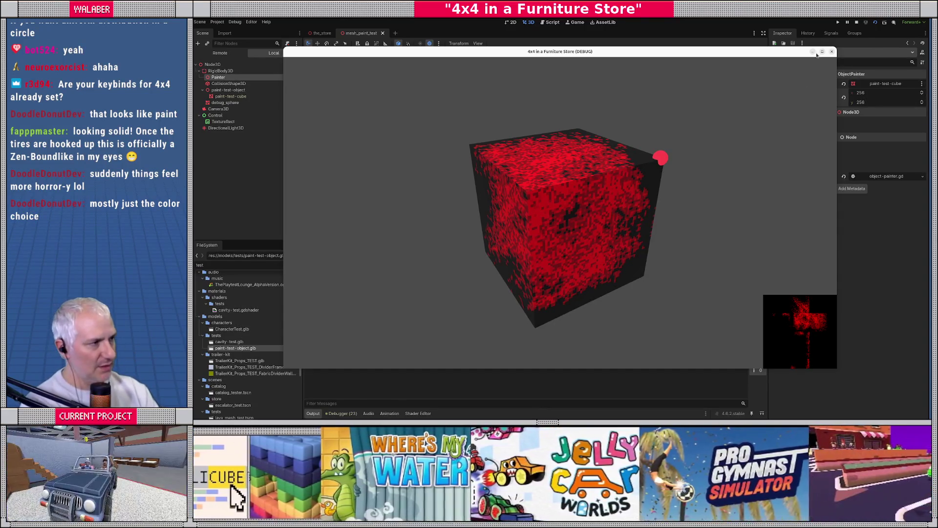
{"action": "left_click", "coordinate": [832, 51]}
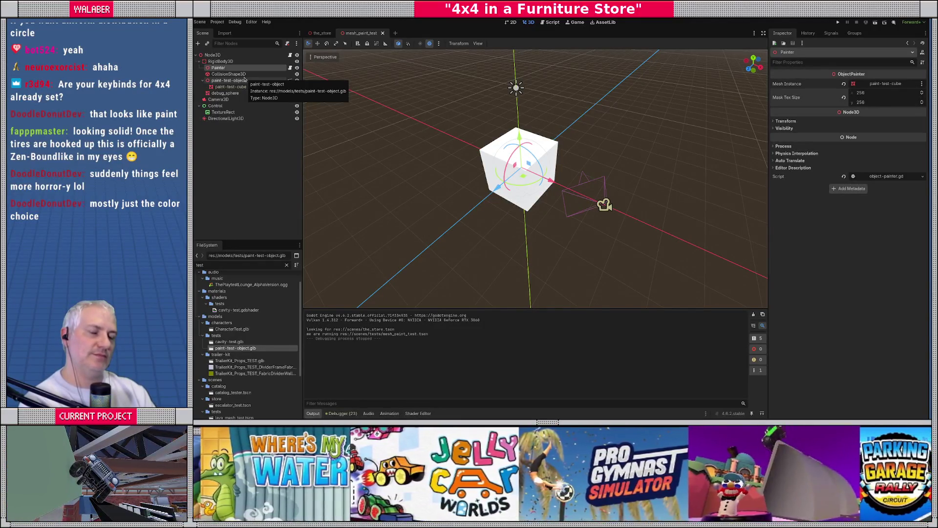
Switch to the the_store scene and fly the camera toward the car and props.
{"action": "left_click", "coordinate": [327, 35]}
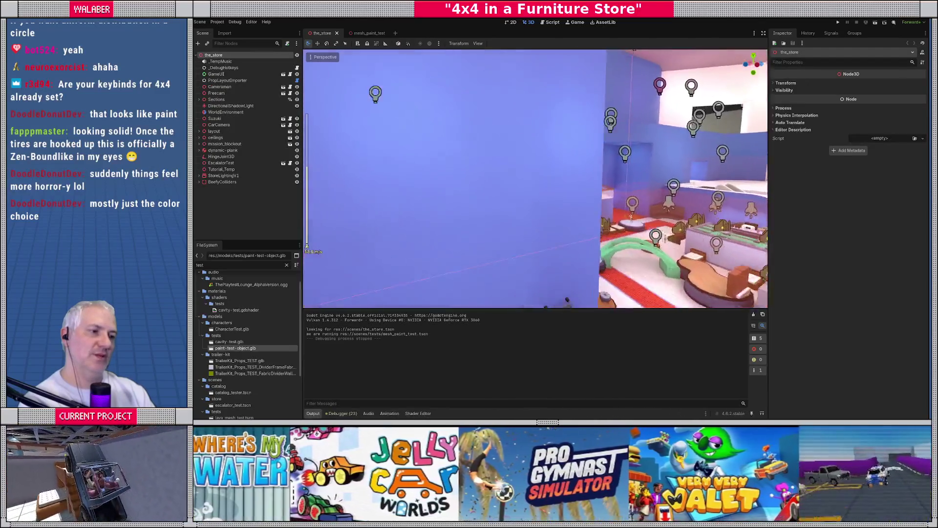
{"action": "key", "text": "w"}
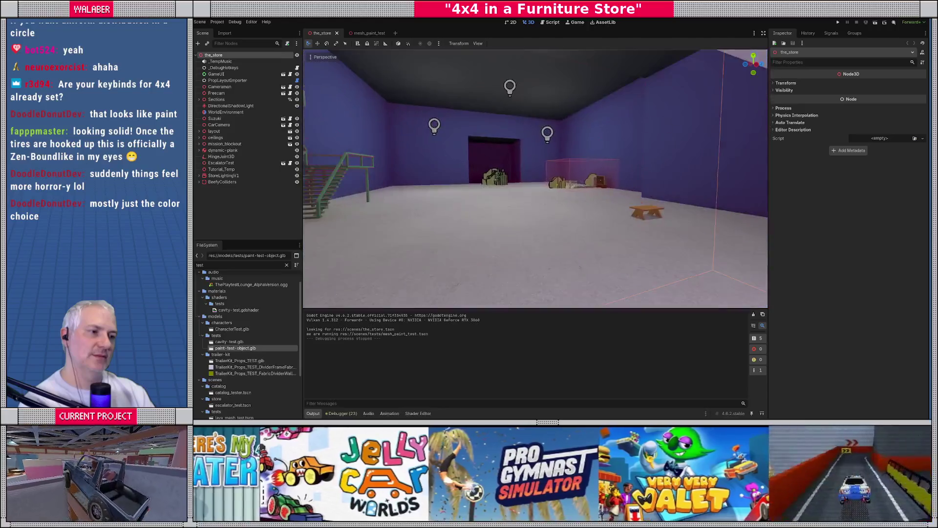
{"action": "key", "text": "w"}
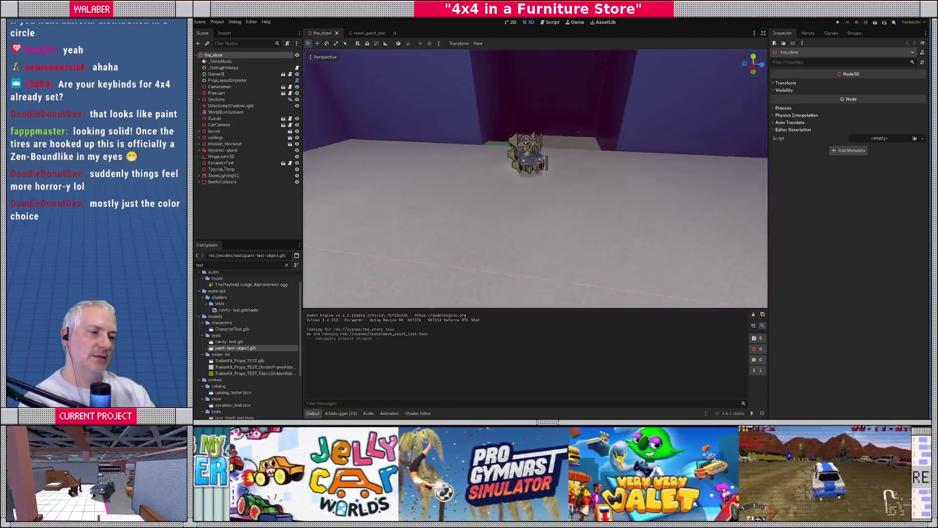
{"action": "key", "text": "w"}
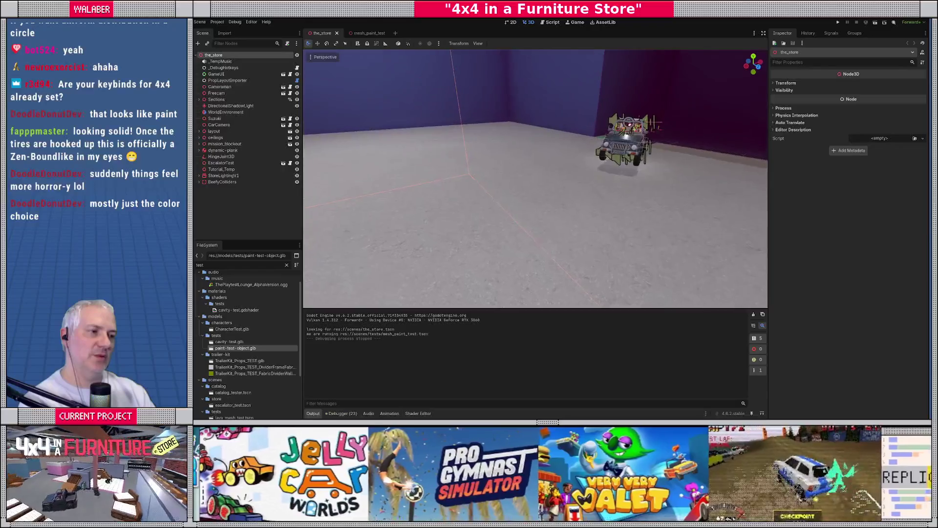
{"action": "key", "text": "a"}
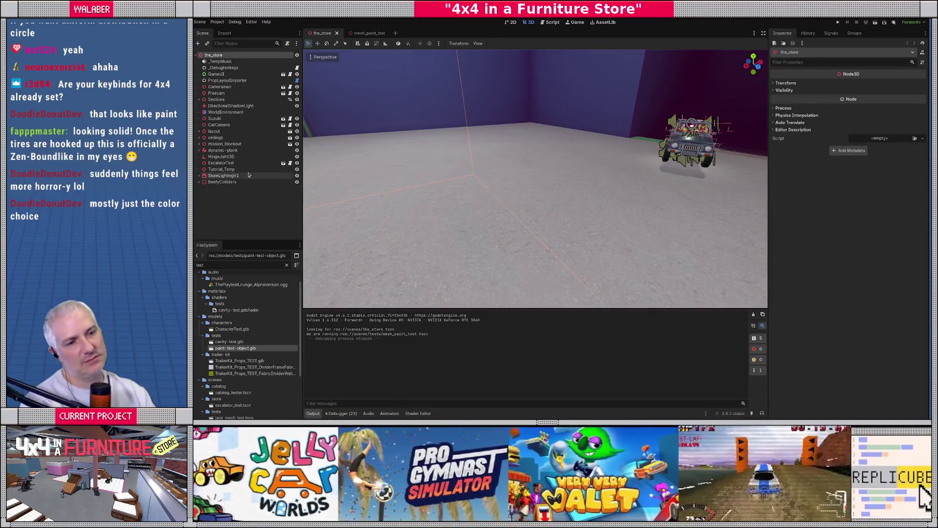
Add a RigidBody3D under Sections > LoadingDock and frame it from the top view.
{"action": "left_click", "coordinate": [199, 100]}
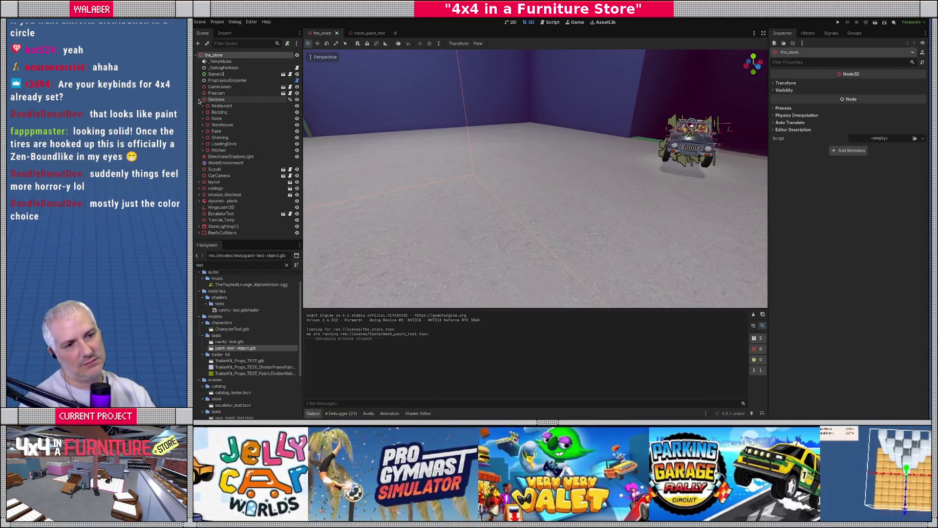
{"action": "left_click", "coordinate": [202, 143]}
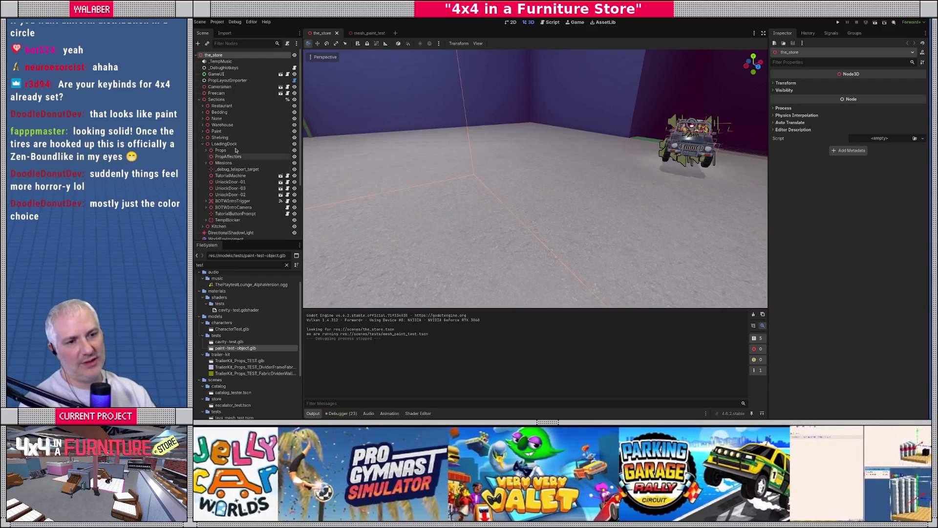
{"action": "left_click", "coordinate": [224, 143]}
{"action": "right_click", "coordinate": [235, 144]}
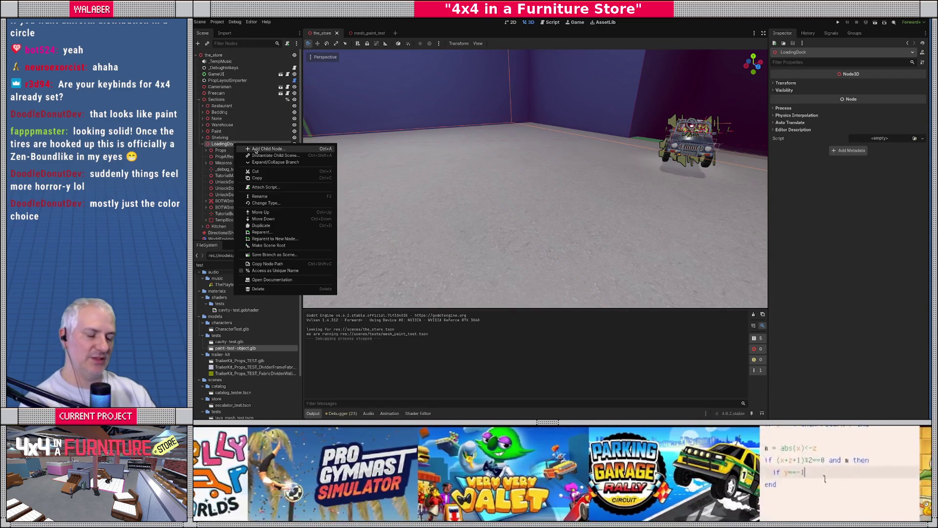
{"action": "left_click", "coordinate": [255, 149]}
{"action": "type", "text": "rigi"}
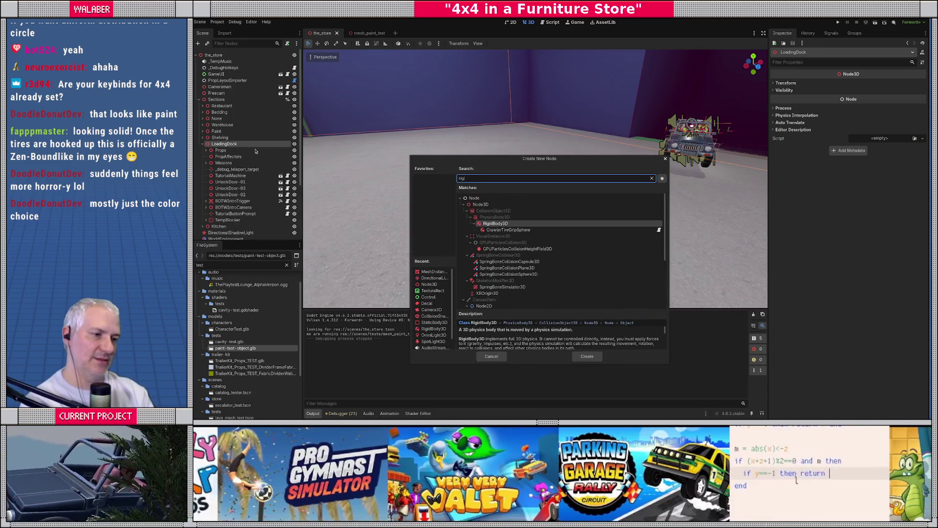
{"action": "key", "text": "Return"}
{"action": "key", "text": "f"}
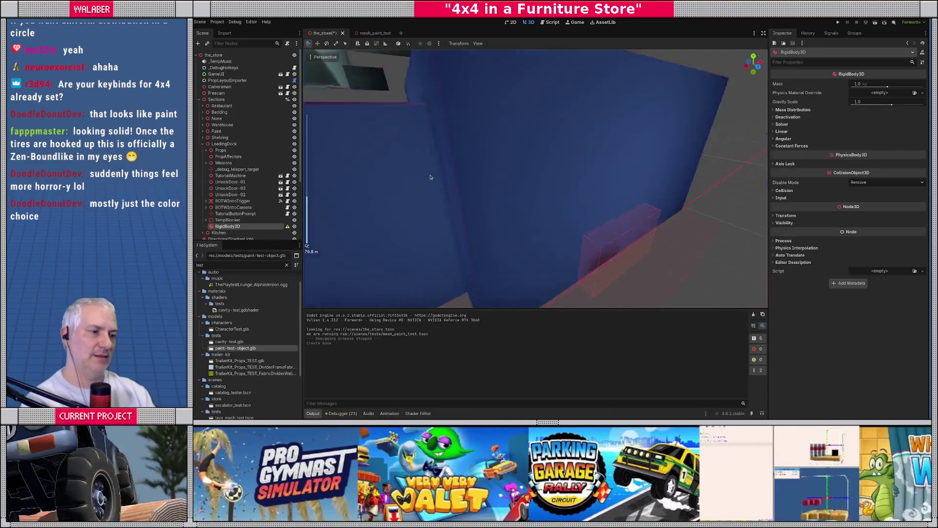
{"action": "key", "text": "KP_7"}
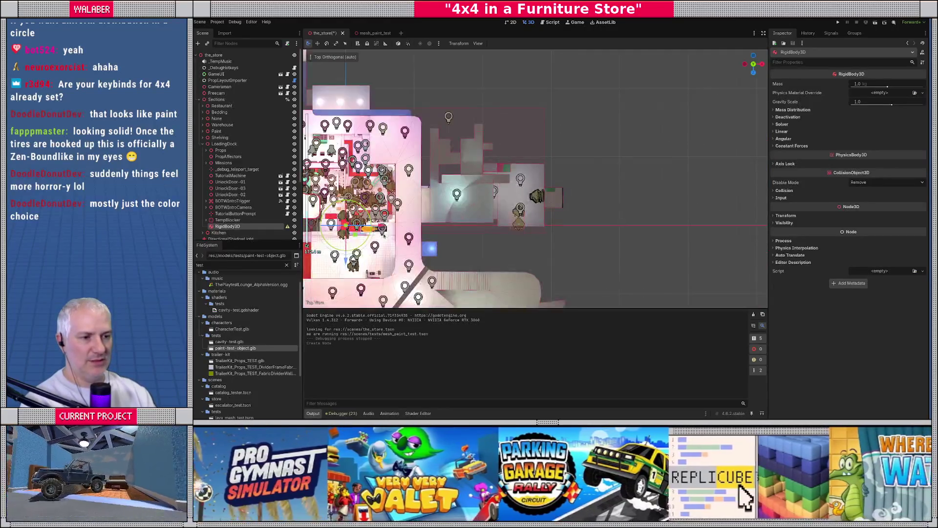
Move the RigidBody3D onto open floor and set its Position y to 3.5.
{"action": "left_click_drag", "start_coordinate": [377, 241], "coordinate": [548, 214]}
{"action": "key", "text": "f"}
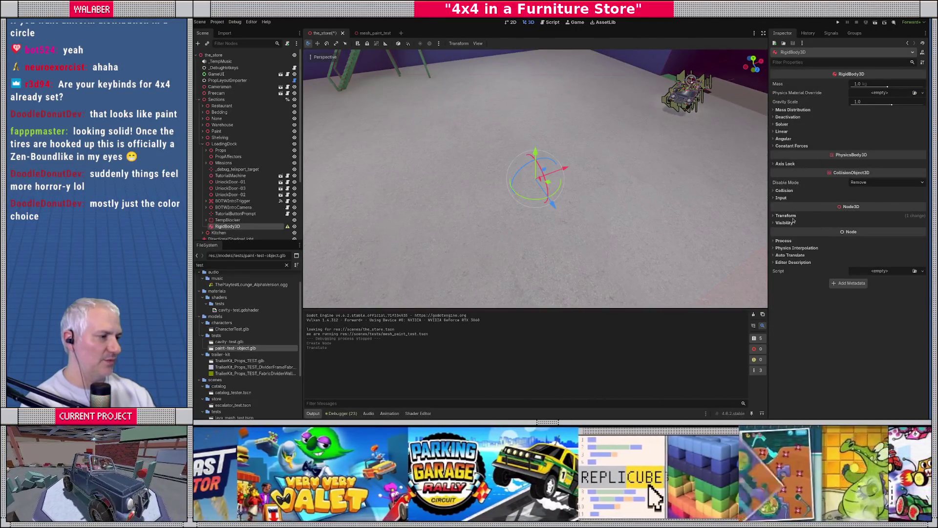
{"action": "left_click", "coordinate": [786, 216]}
{"action": "left_click", "coordinate": [849, 230]}
{"action": "type", "text": "3"}
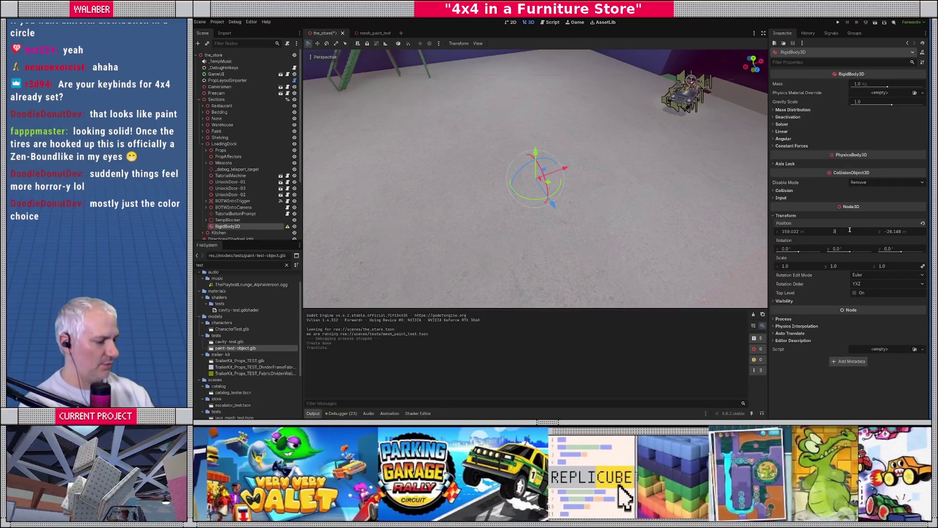
{"action": "type", "text": ".5"}
{"action": "key", "text": "Return"}
Set the rigid body's mass to 150 and begin adding a child node to it.
{"action": "left_click_drag", "start_coordinate": [576, 199], "coordinate": [535, 119]}
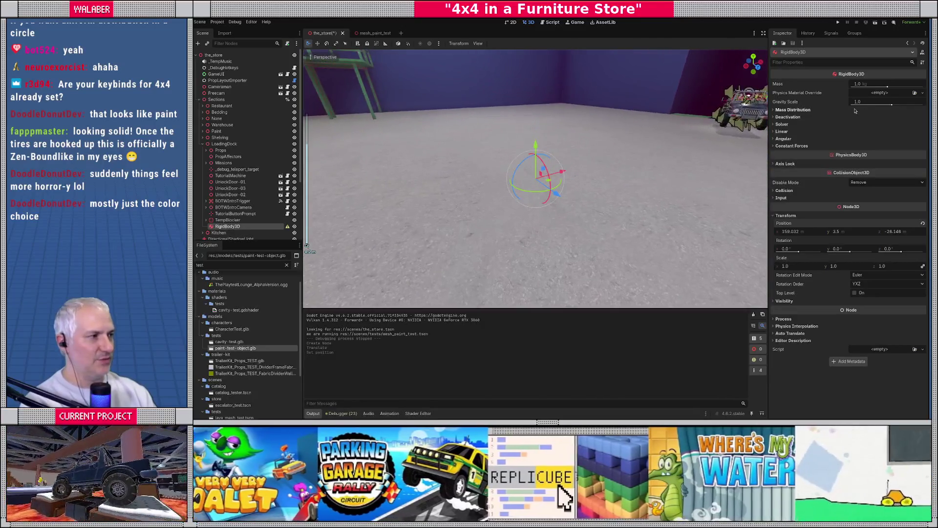
{"action": "left_click", "coordinate": [872, 86]}
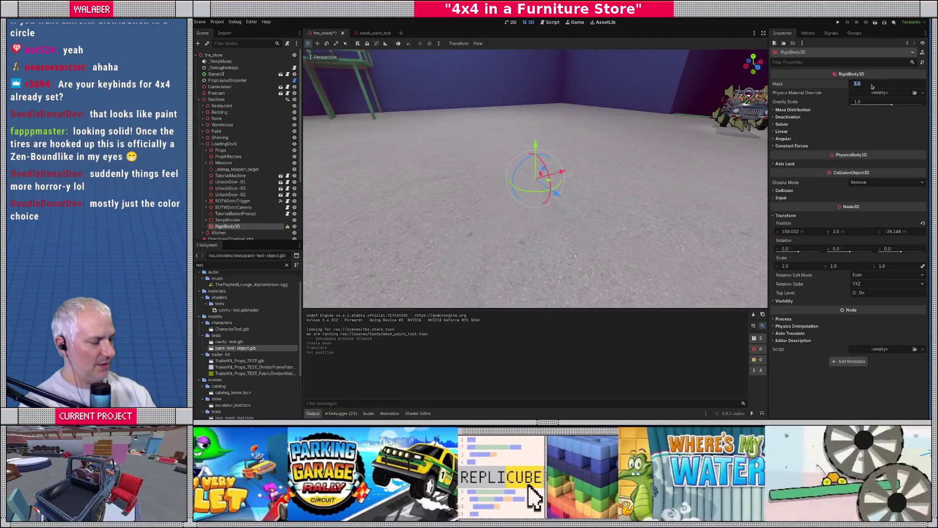
{"action": "type", "text": "150"}
{"action": "key", "text": "Return"}
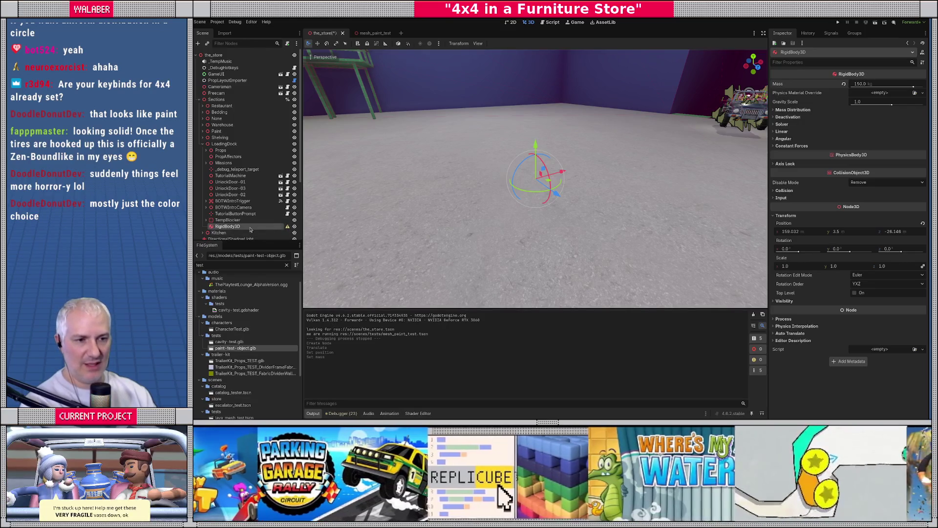
{"action": "right_click", "coordinate": [251, 226]}
{"action": "left_click", "coordinate": [273, 238]}
Add a CollisionShape3D with a new BoxShape3D and move paint-test-object under RigidBody3D.
{"action": "type", "text": "collisions"}
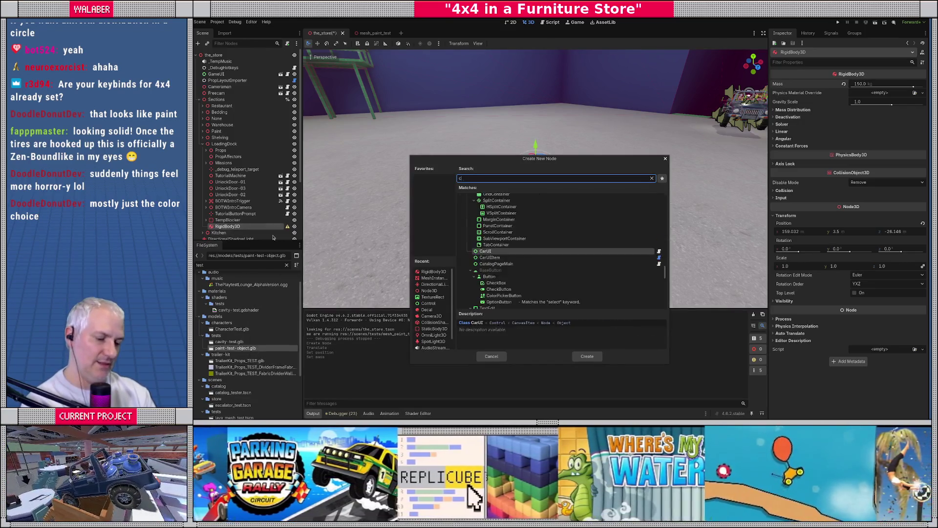
{"action": "key", "text": "Return"}
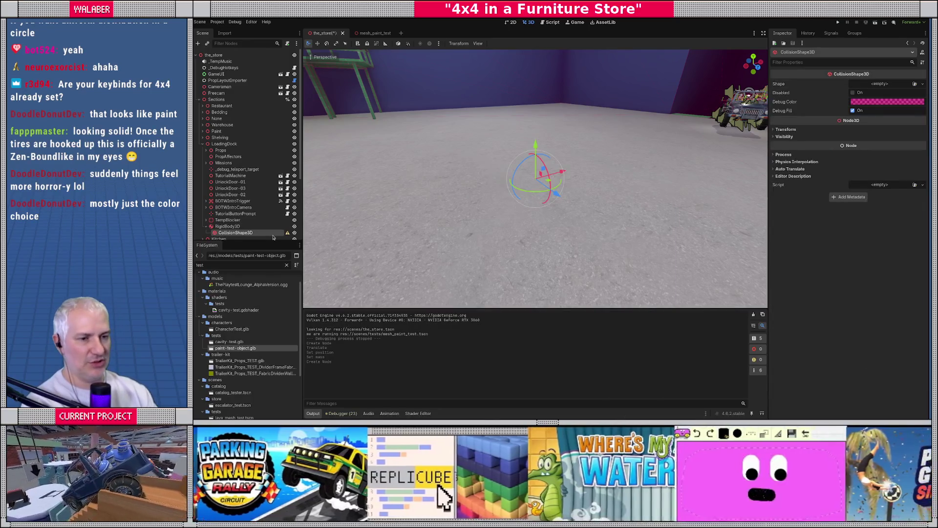
{"action": "left_click", "coordinate": [898, 83]}
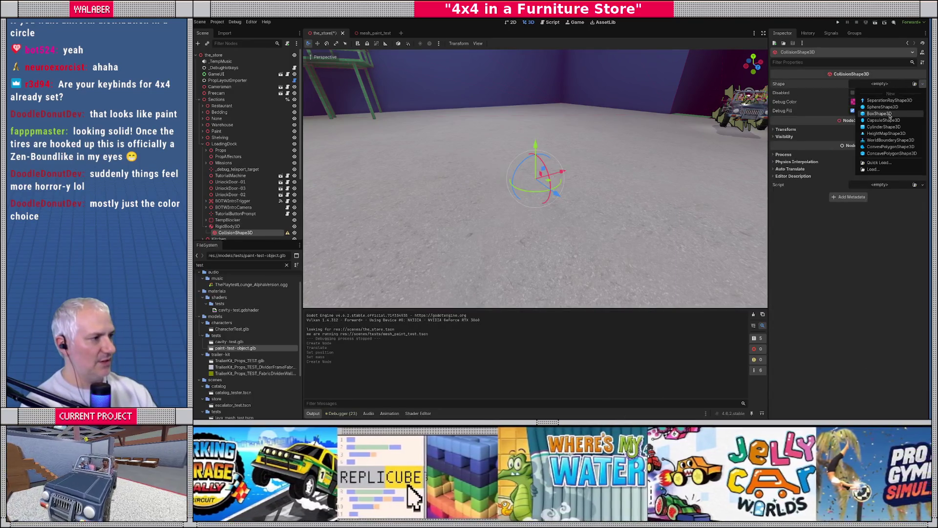
{"action": "left_click", "coordinate": [881, 100]}
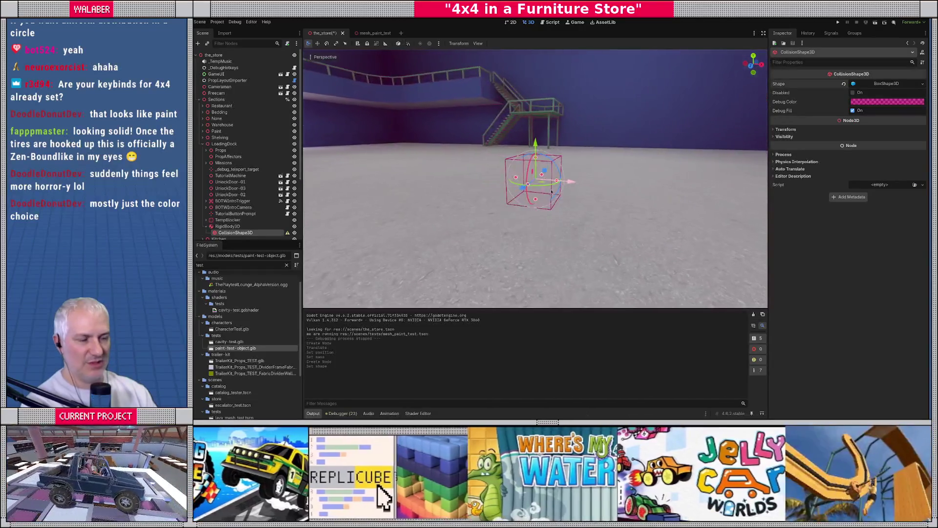
{"action": "scroll", "coordinate": [212, 214], "scroll_direction": "down", "scroll_amount": 2}
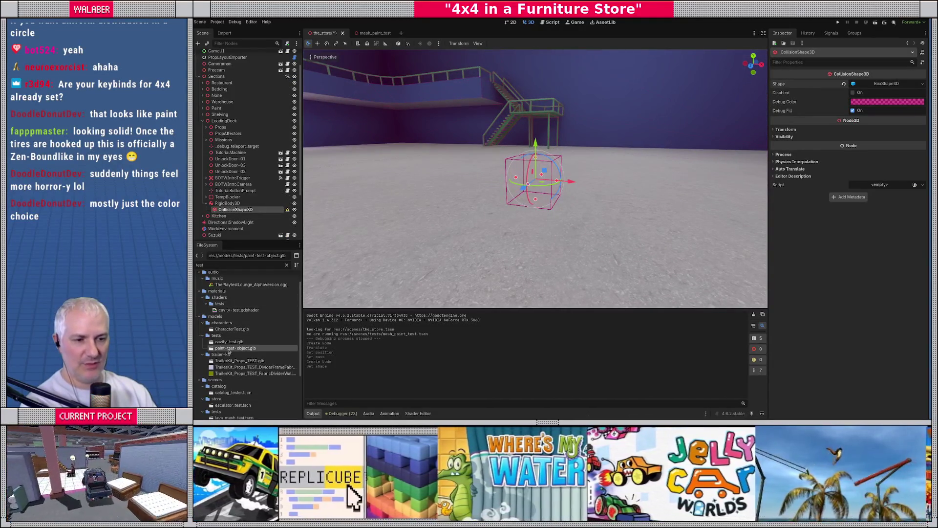
{"action": "left_click_drag", "start_coordinate": [235, 347], "coordinate": [228, 190]}
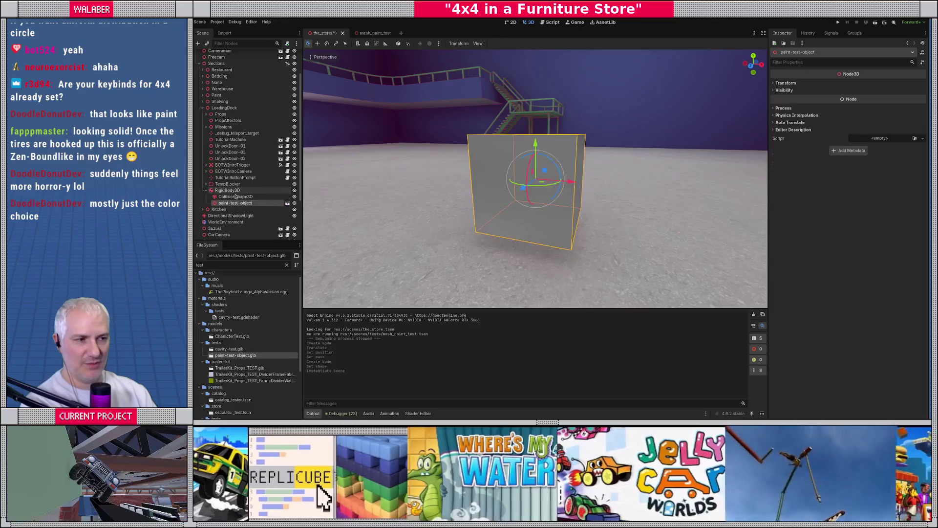
Set the CollisionShape3D's box size to 2 × 2 × 2 m.
{"action": "left_click", "coordinate": [235, 196]}
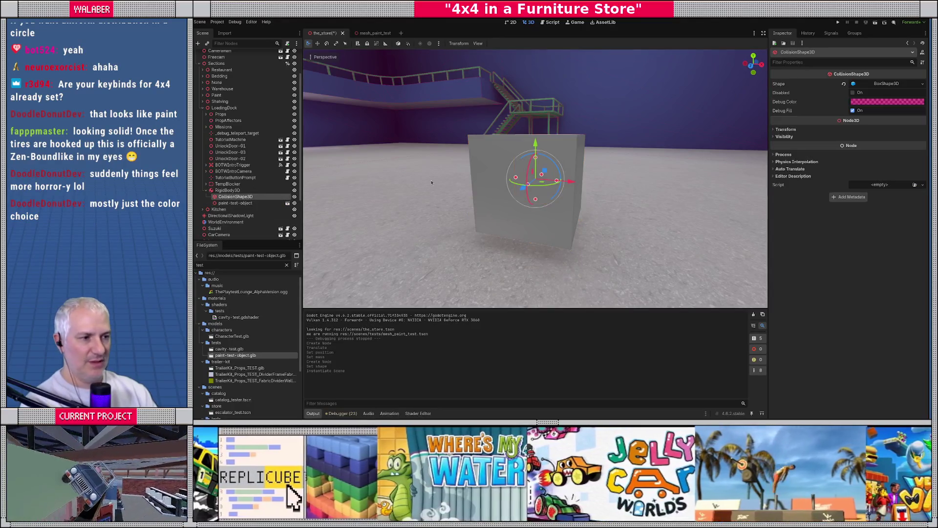
{"action": "left_click", "coordinate": [874, 83]}
{"action": "left_click", "coordinate": [805, 103]}
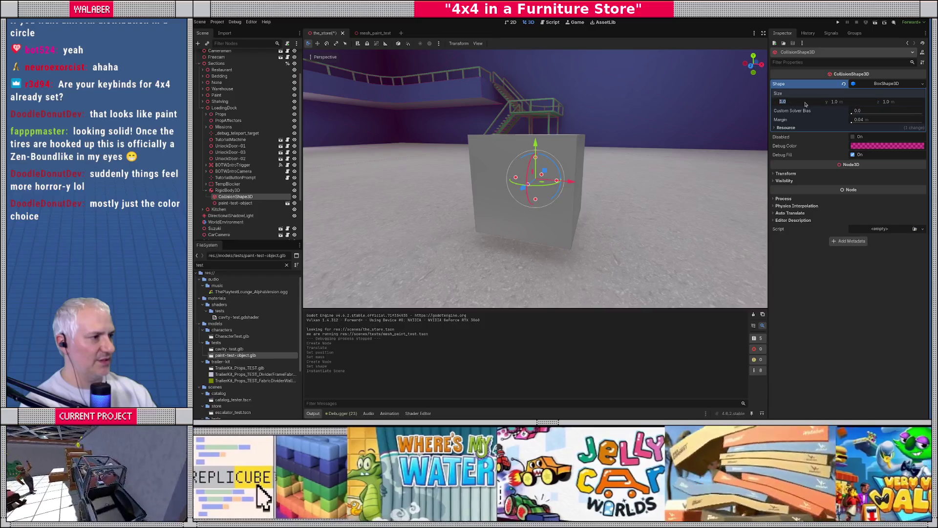
{"action": "key", "text": "Return"}
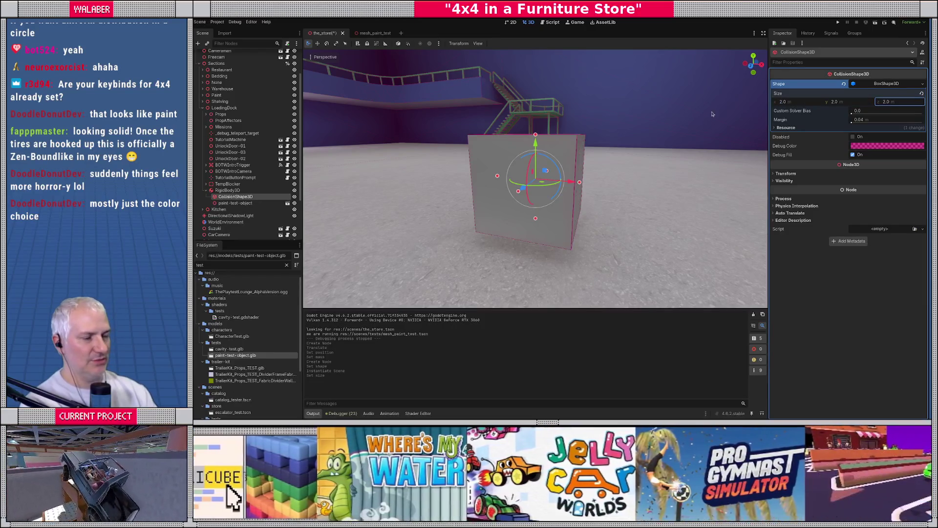
{"action": "key", "text": "f"}
{"action": "mouse_move", "coordinate": [657, 203]}
{"action": "left_mouse_down"}
{"action": "mouse_move", "coordinate": [457, 199]}
{"action": "mouse_move", "coordinate": [603, 190]}
{"action": "mouse_move", "coordinate": [575, 206]}
{"action": "left_mouse_up"}
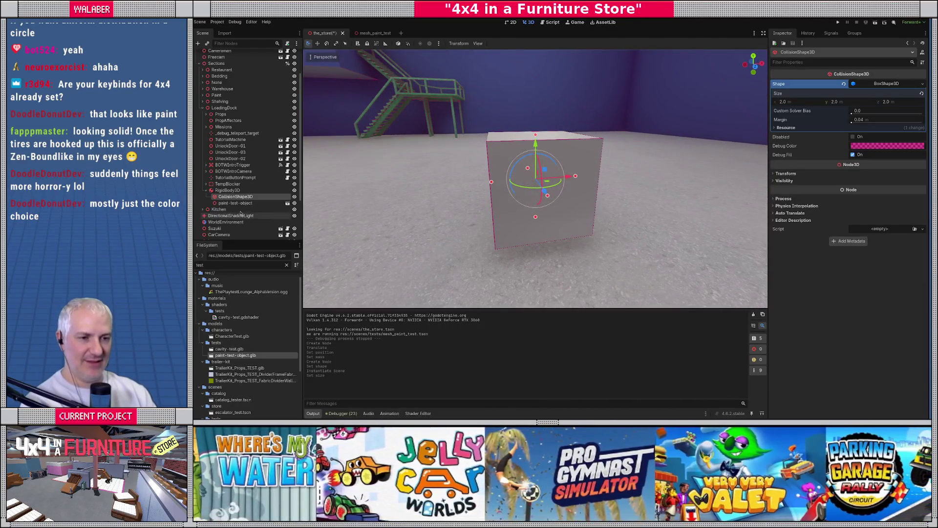
In the_store scene, start adding a child node under RigidBody3D.
{"action": "left_click", "coordinate": [376, 33]}
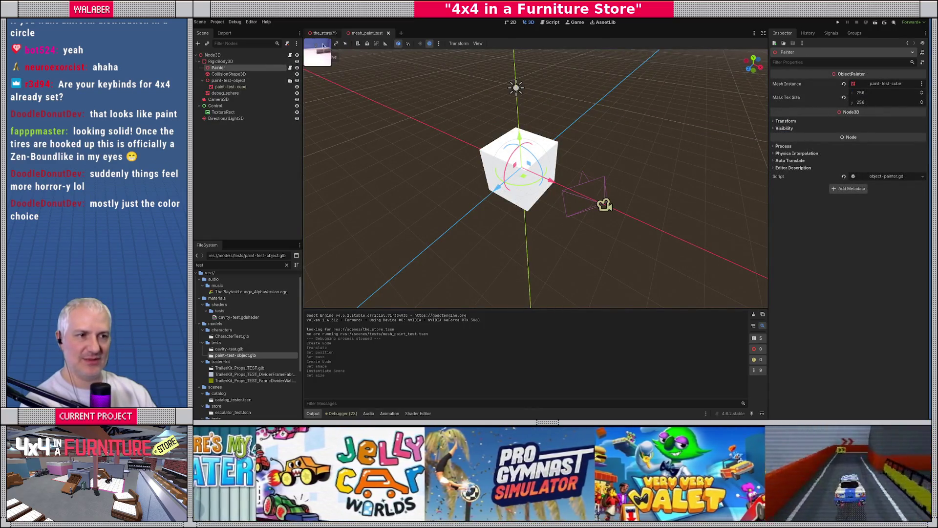
{"action": "key", "text": "ctrl+Tab"}
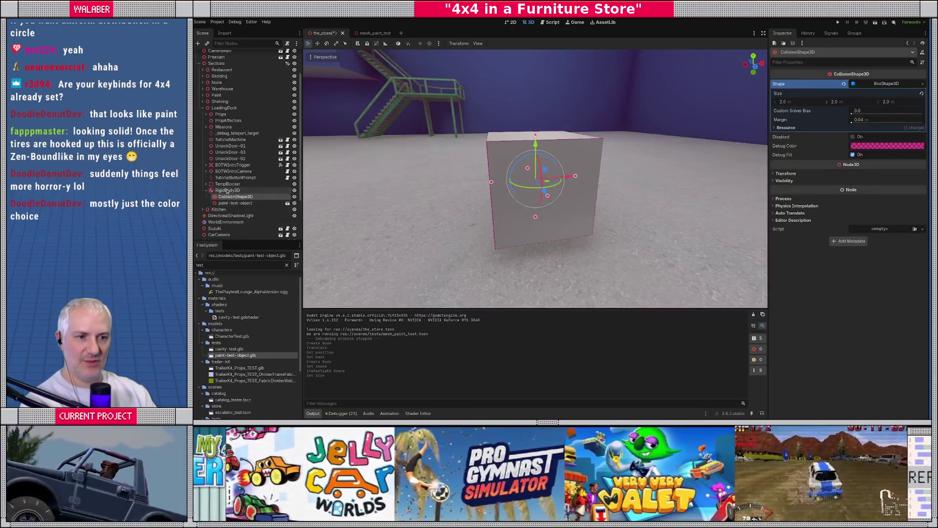
{"action": "right_click", "coordinate": [238, 190]}
{"action": "left_click", "coordinate": [242, 195]}
Add an ObjectPainter node under RigidBody3D.
{"action": "type", "text": "paint"}
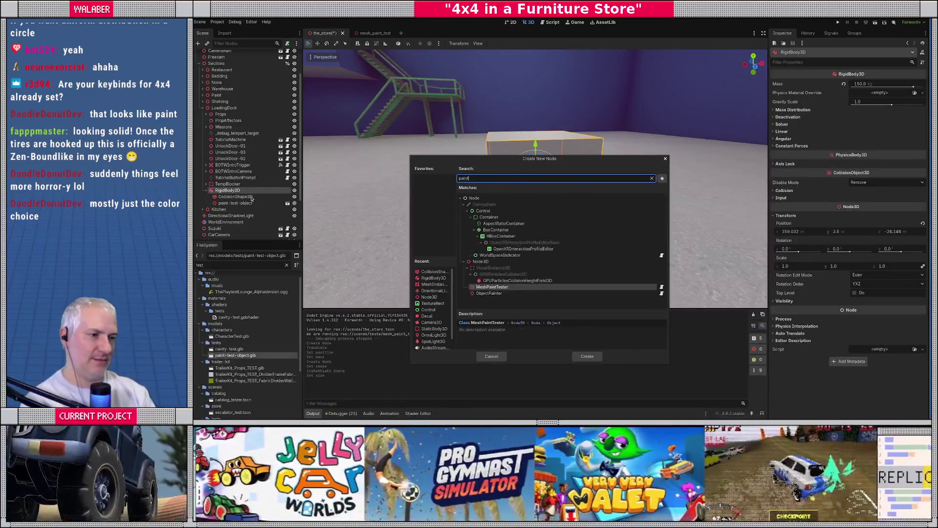
{"action": "key", "text": "Down"}
{"action": "key", "text": "Return"}
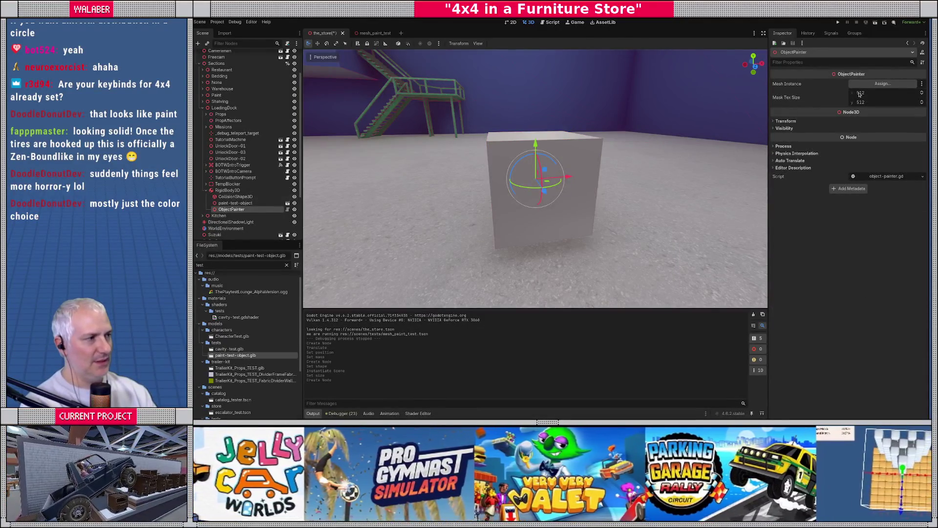
{"action": "left_click", "coordinate": [874, 86]}
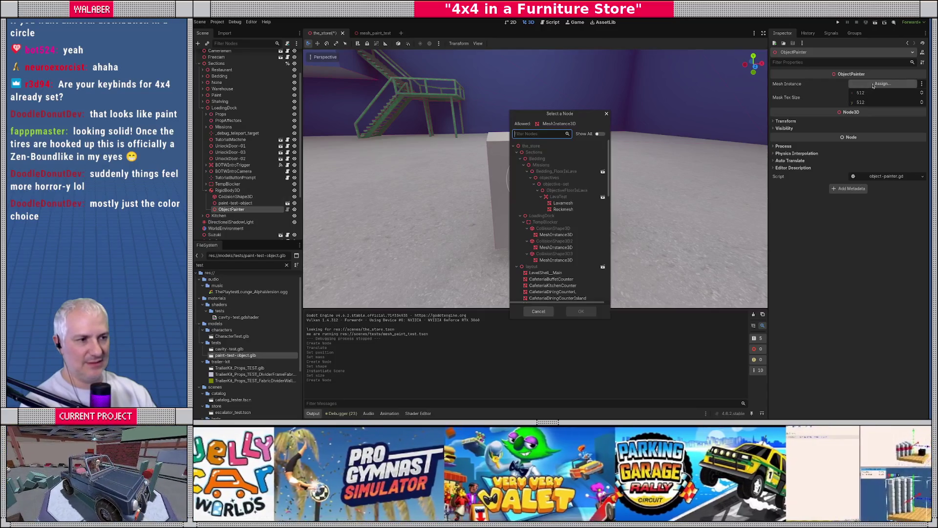
{"action": "type", "text": "paint"}
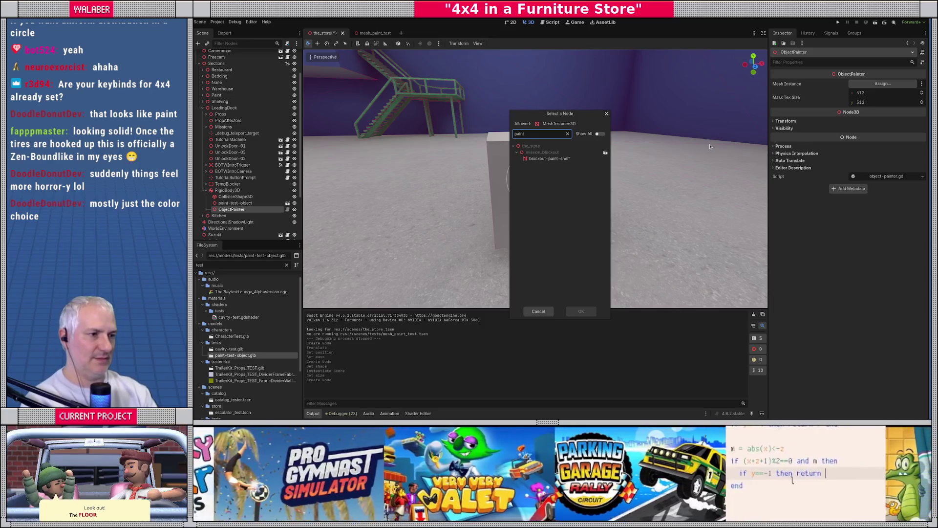
{"action": "type", "text": "-test"}
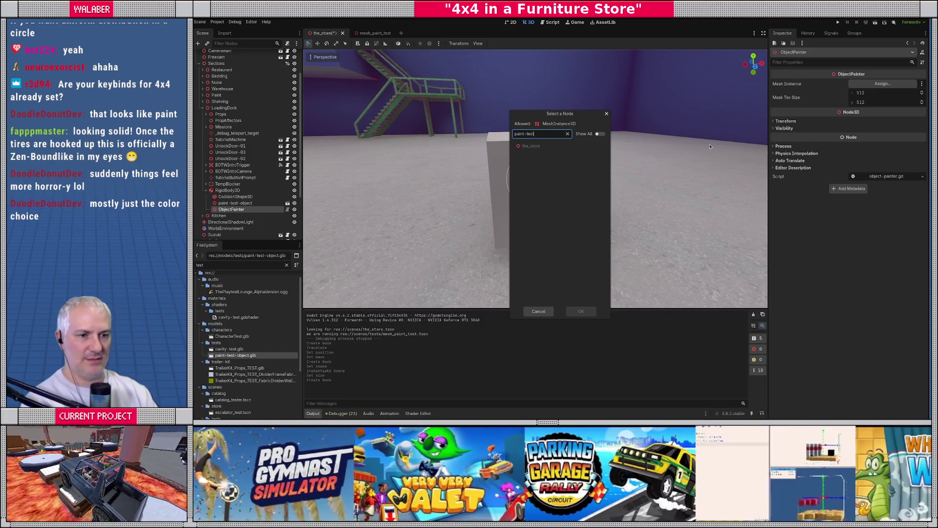
{"action": "key", "text": "Escape"}
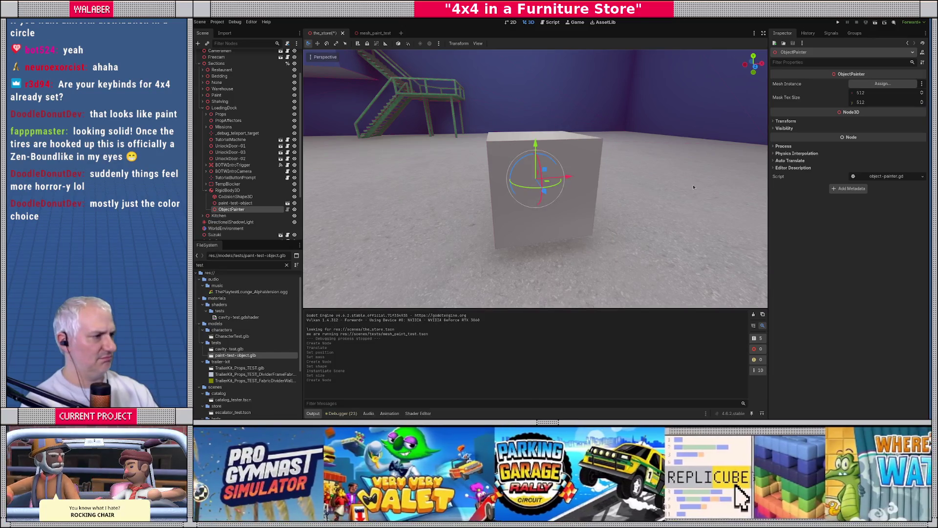
Enable Editable Children on paint-test-object and assign paint-test-cube as the painter's Mesh Instance.
{"action": "left_click", "coordinate": [237, 203]}
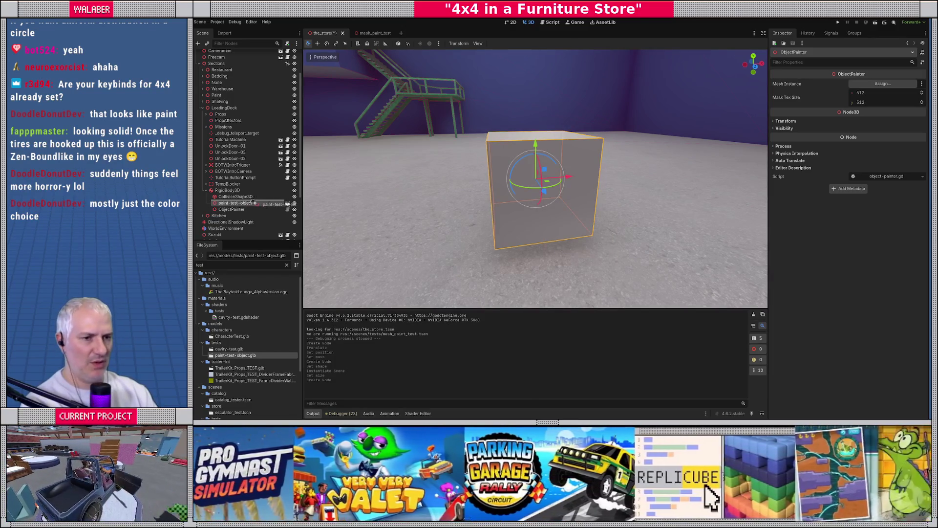
{"action": "right_click", "coordinate": [245, 205]}
{"action": "left_click", "coordinate": [280, 334]}
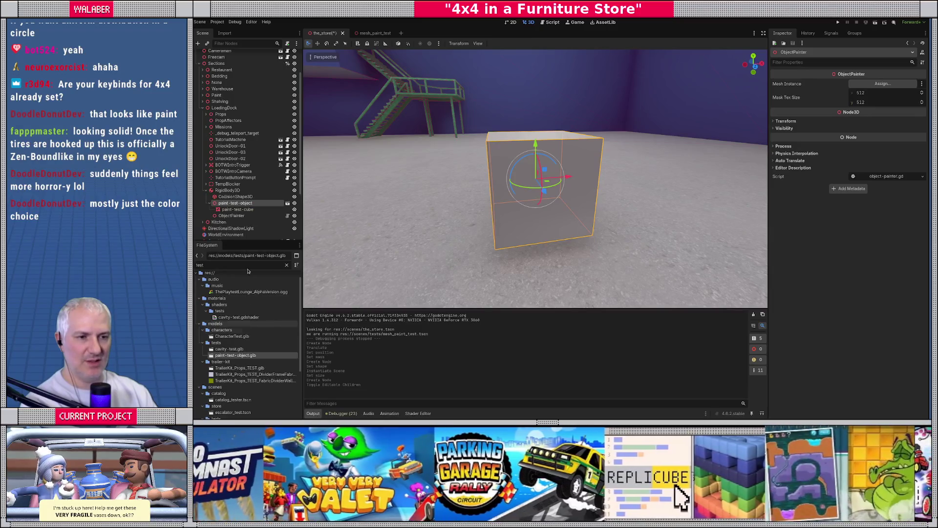
{"action": "mouse_move", "coordinate": [244, 210]}
{"action": "left_mouse_down"}
{"action": "mouse_move", "coordinate": [633, 150]}
{"action": "mouse_move", "coordinate": [875, 95]}
{"action": "mouse_move", "coordinate": [883, 83]}
{"action": "left_mouse_up"}
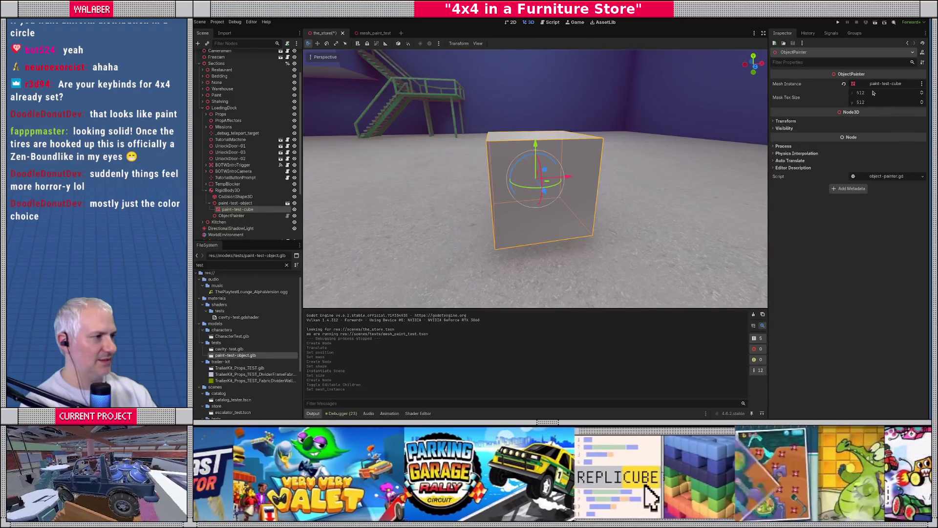
Set the painter's Mask Tex Size to 256 × 256 and return to mesh_paint_test.
{"action": "type", "text": "256"}
{"action": "key", "text": "Tab"}
{"action": "type", "text": "2"}
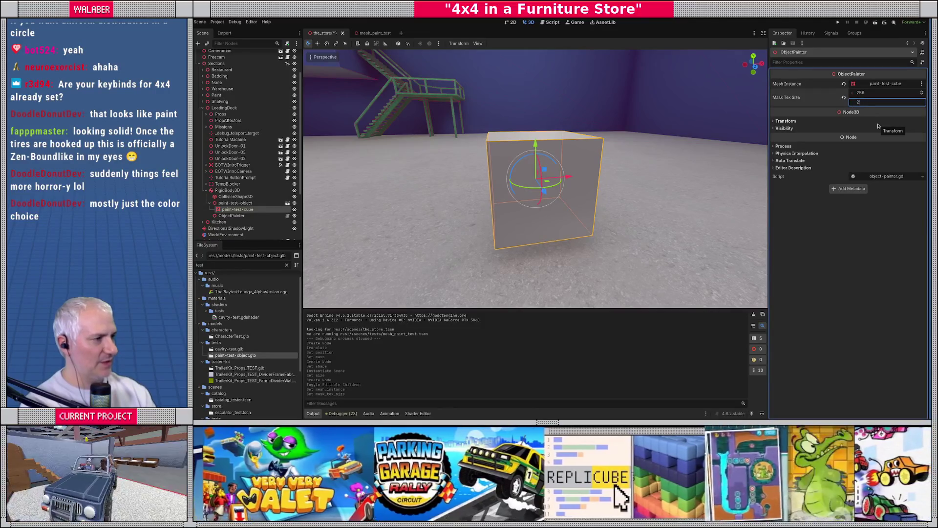
{"action": "key", "text": "Return"}
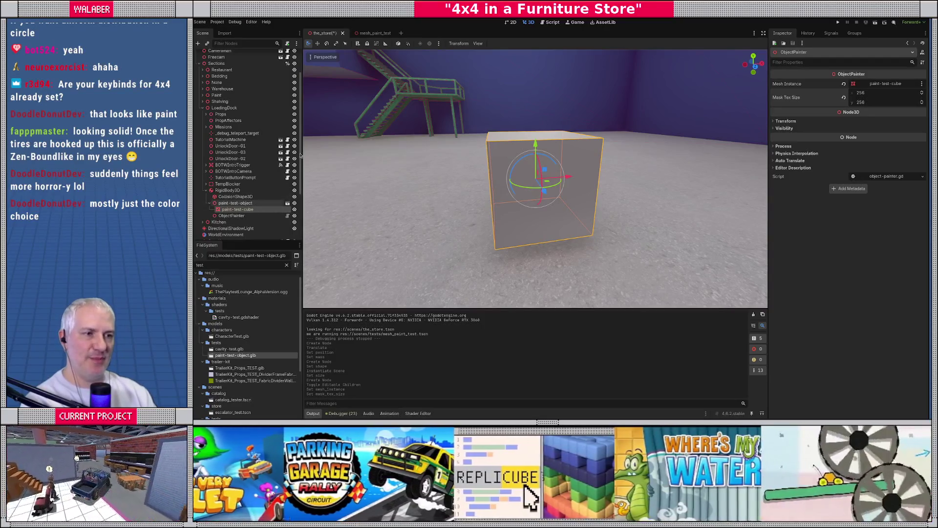
{"action": "left_click", "coordinate": [375, 33]}
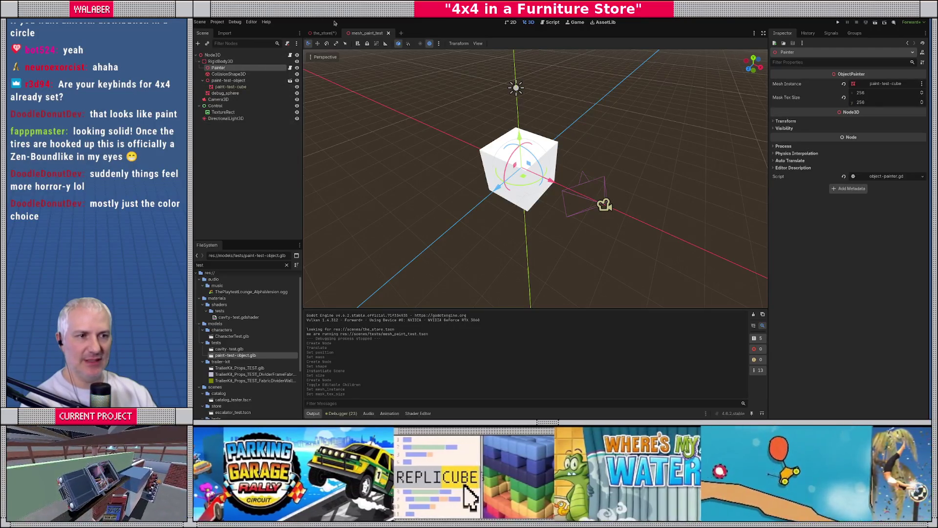
Read through object-painter.gd's mask_tex_size and _ready code, then return to the_store's 3D view.
{"action": "left_click", "coordinate": [290, 68]}
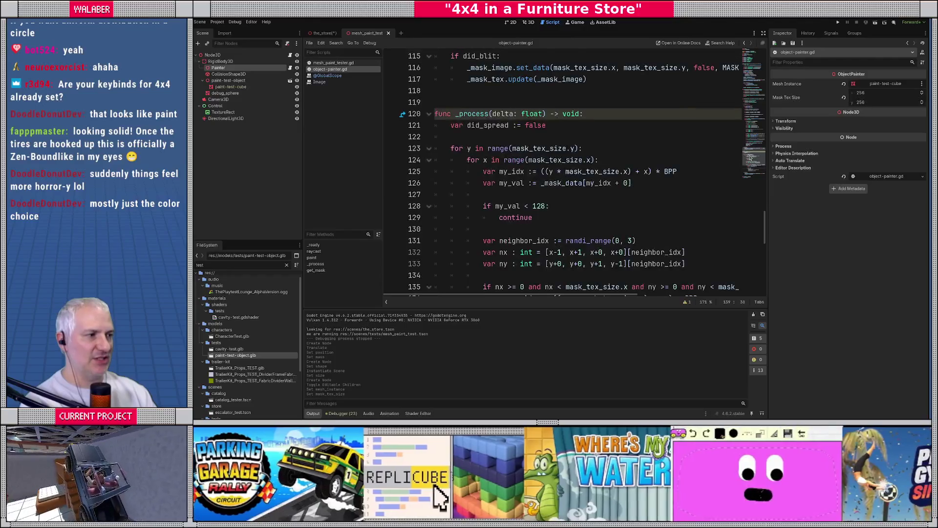
{"action": "left_click", "coordinate": [749, 49]}
{"action": "mouse_move", "coordinate": [462, 90]}
{"action": "left_mouse_down"}
{"action": "mouse_move", "coordinate": [567, 91]}
{"action": "mouse_move", "coordinate": [529, 102]}
{"action": "mouse_move", "coordinate": [571, 102]}
{"action": "left_mouse_up"}
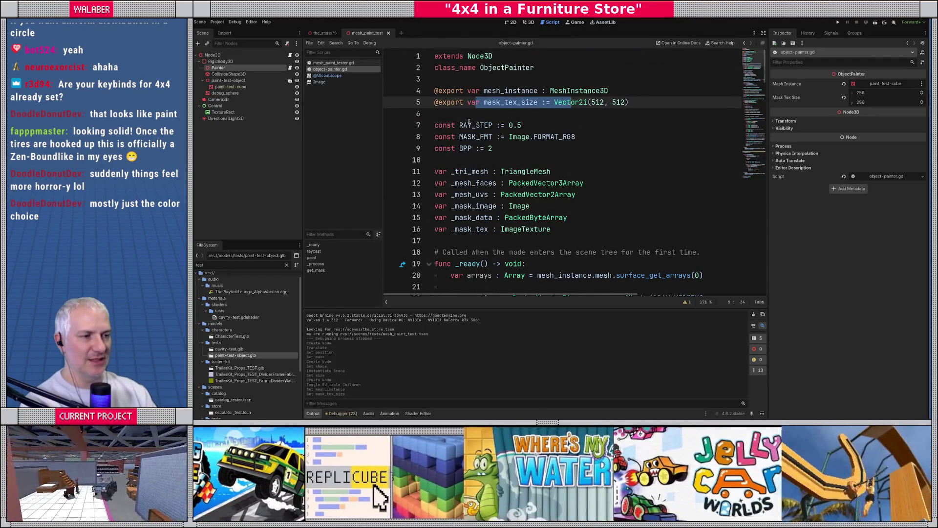
{"action": "scroll", "coordinate": [514, 185], "scroll_direction": "down", "scroll_amount": 3}
{"action": "left_click", "coordinate": [514, 189]}
{"action": "scroll", "coordinate": [514, 185], "scroll_direction": "down", "scroll_amount": 6}
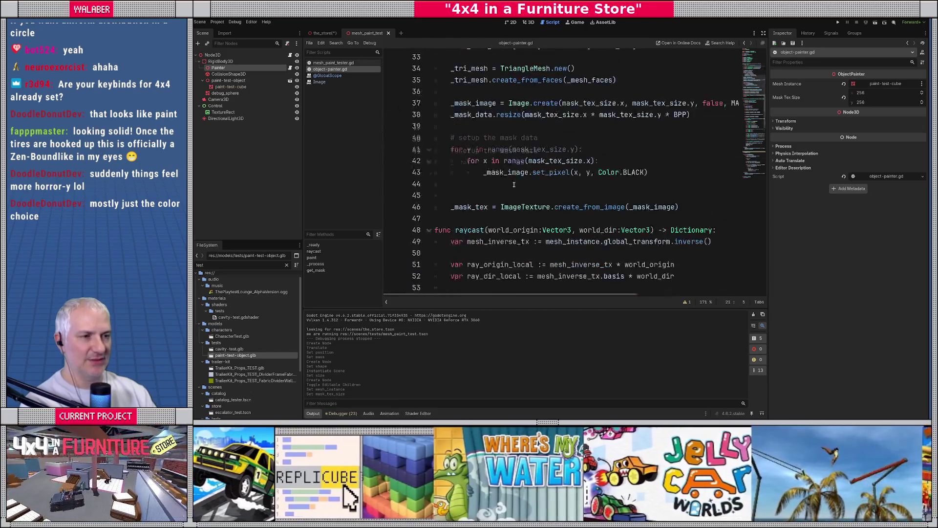
{"action": "scroll", "coordinate": [515, 184], "scroll_direction": "up", "scroll_amount": 10}
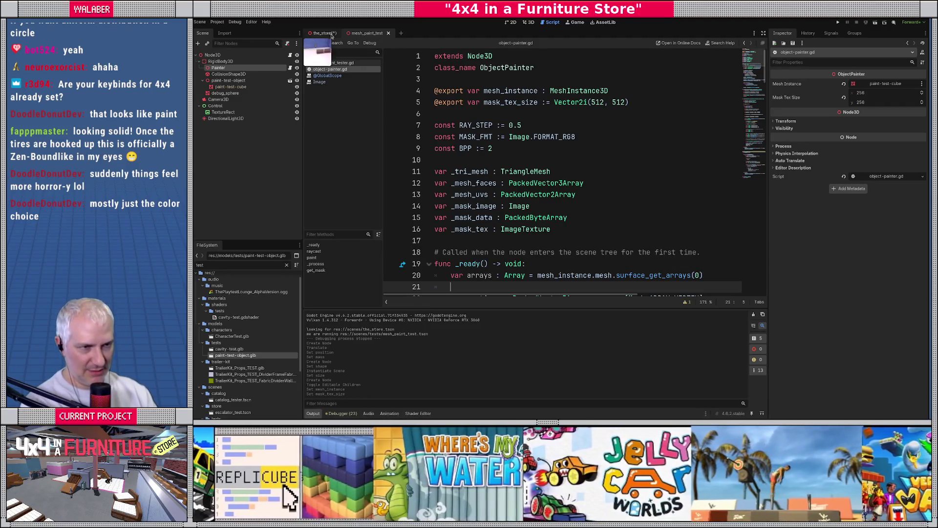
{"action": "left_click", "coordinate": [324, 34]}
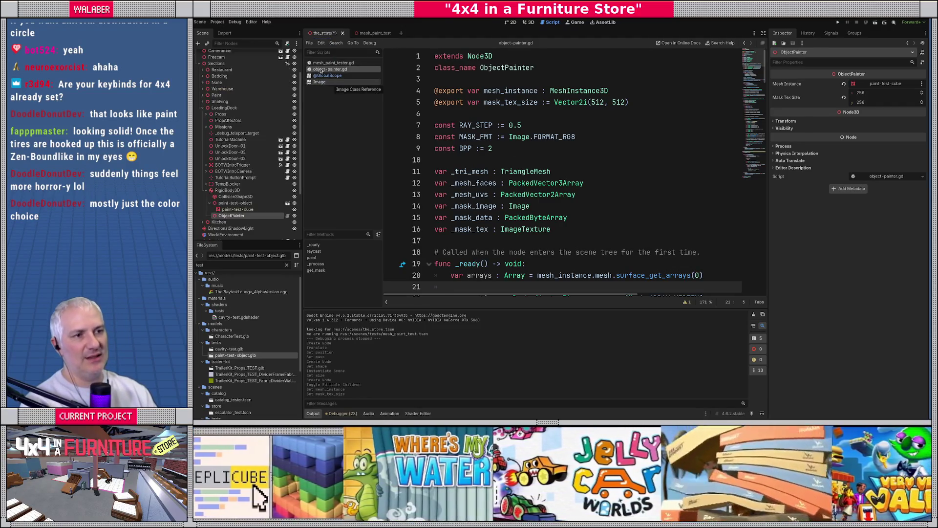
{"action": "left_click", "coordinate": [530, 22]}
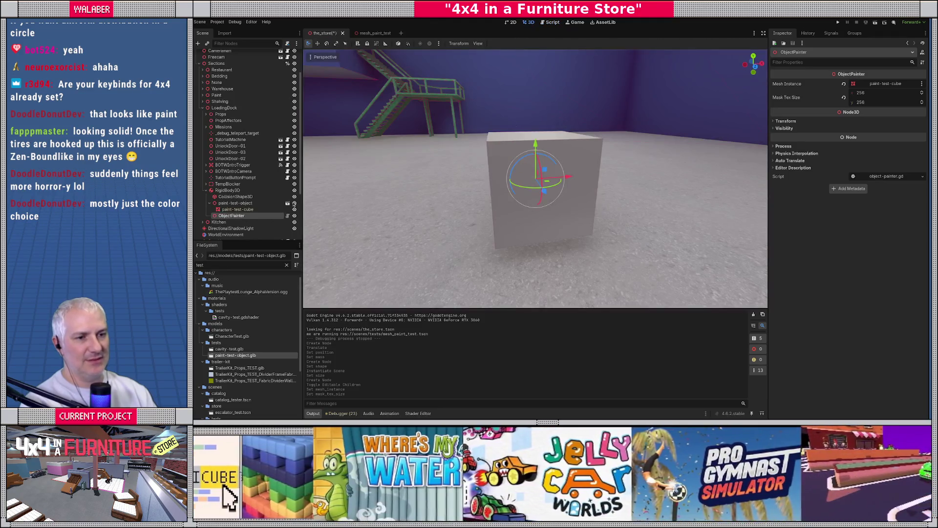
In RigidBody3D's Solver settings, enable Contact Monitor and set Max Contacts Reported to 32.
{"action": "left_click", "coordinate": [239, 192]}
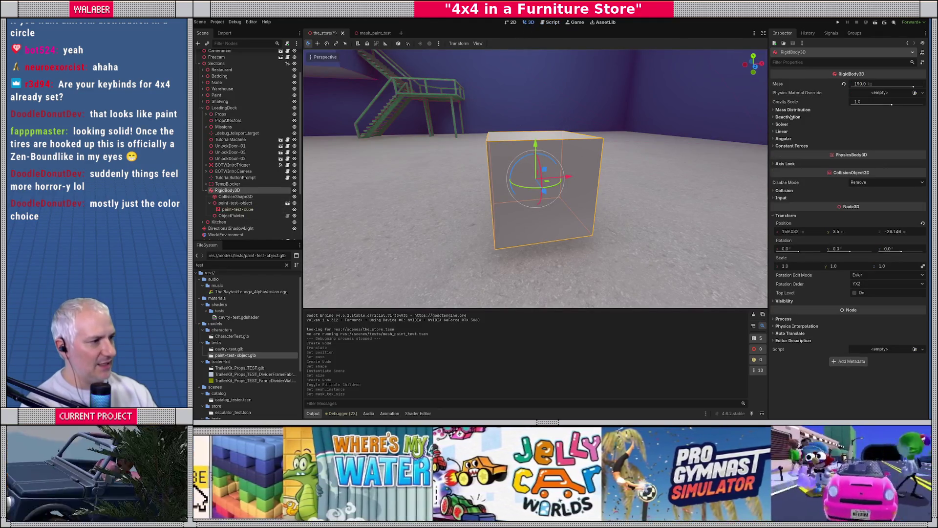
{"action": "left_click", "coordinate": [784, 191]}
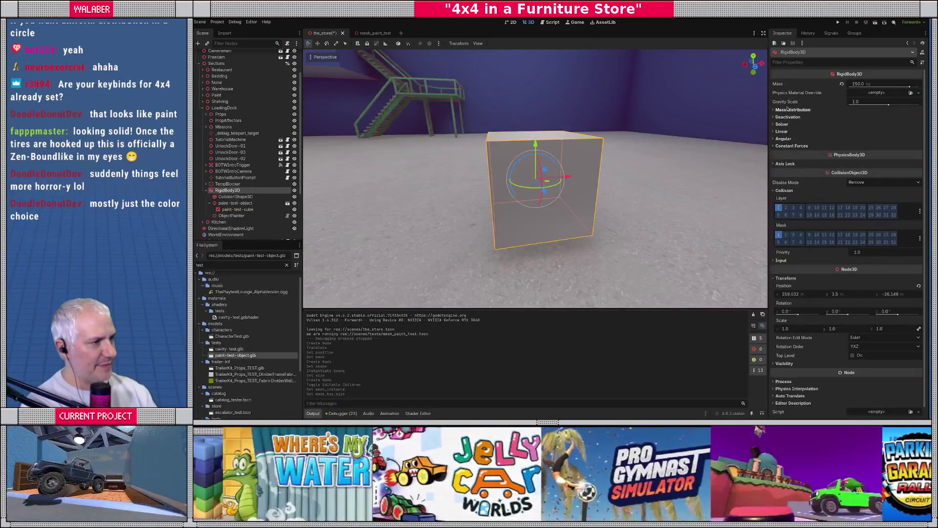
{"action": "left_click", "coordinate": [782, 124]}
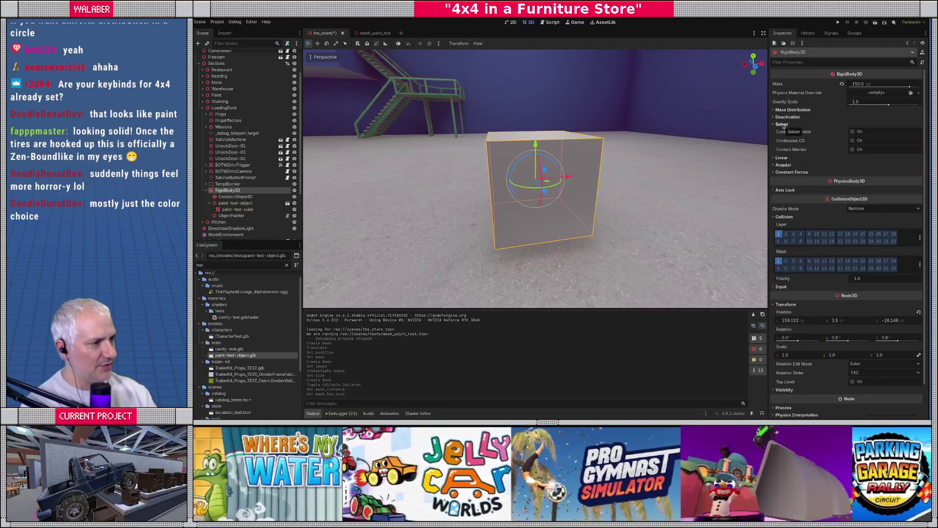
{"action": "left_click", "coordinate": [852, 149]}
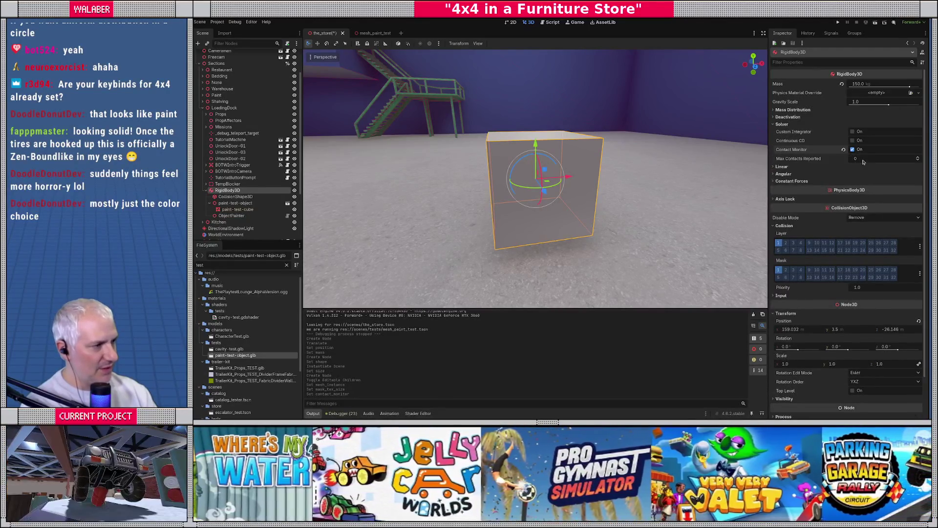
{"action": "left_click", "coordinate": [863, 160]}
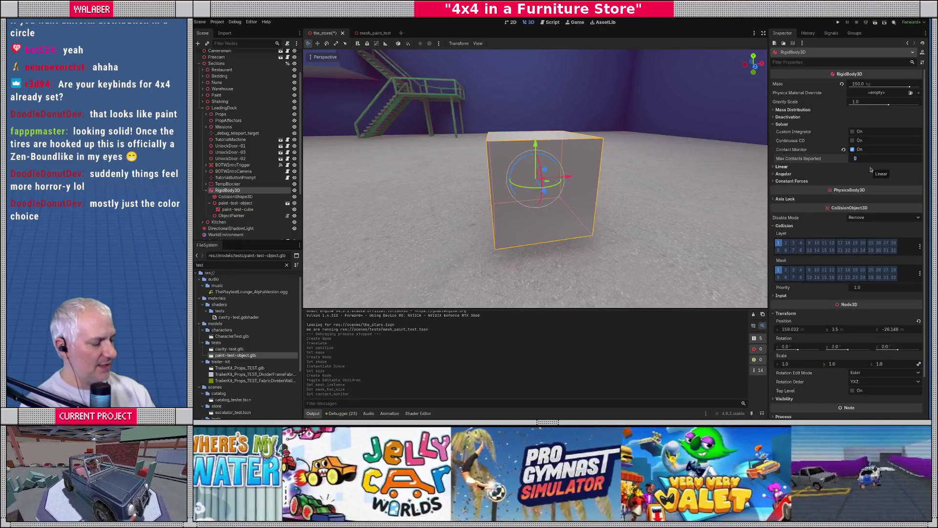
{"action": "type", "text": "32"}
{"action": "key", "text": "Return"}
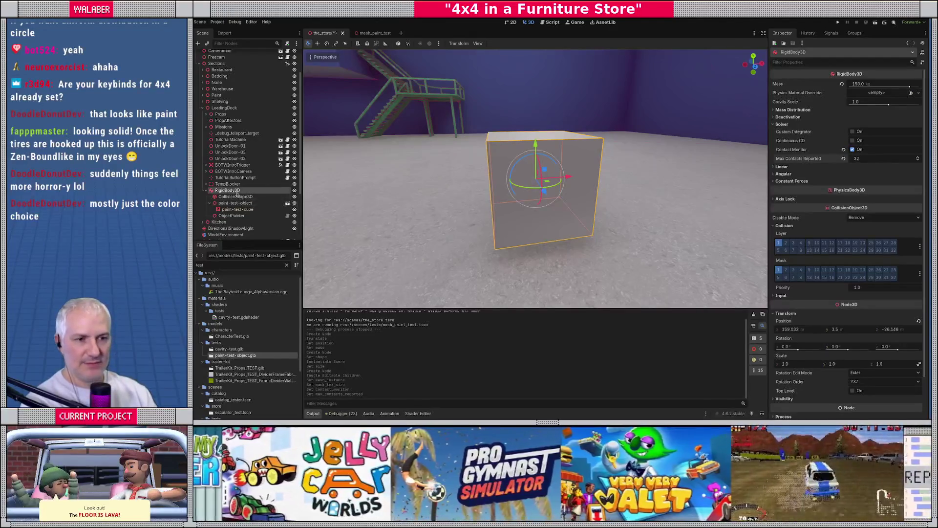
{"action": "right_click", "coordinate": [236, 191]}
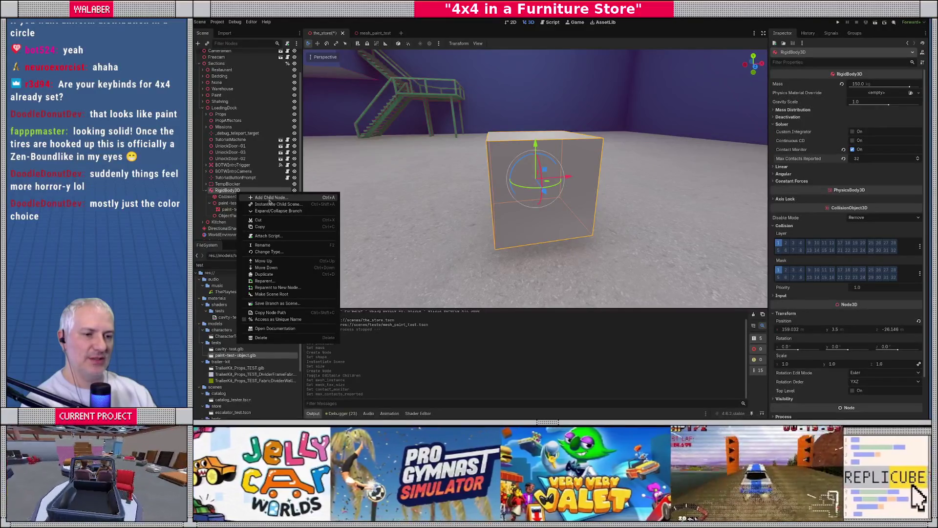
Dismiss the stray menu and rename, then start attaching a script to RigidBody3D.
{"action": "left_click", "coordinate": [226, 194]}
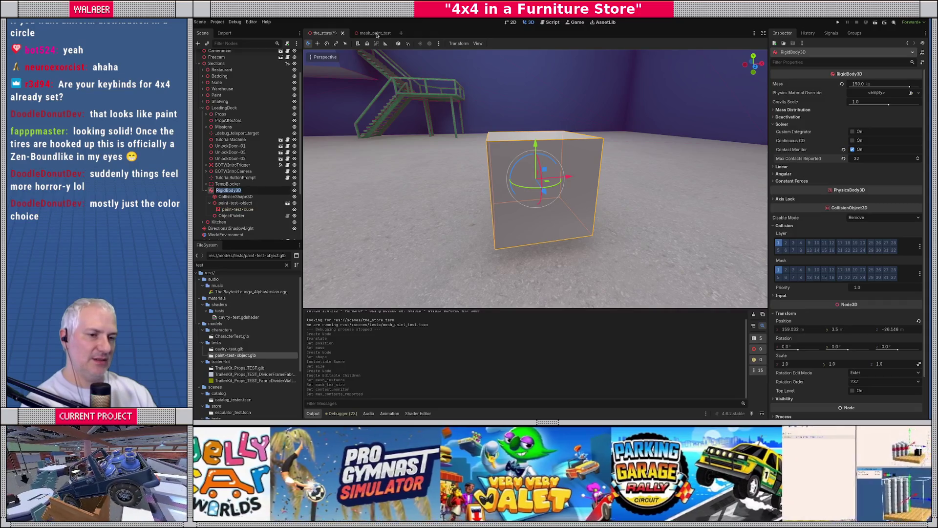
{"action": "left_click", "coordinate": [243, 194]}
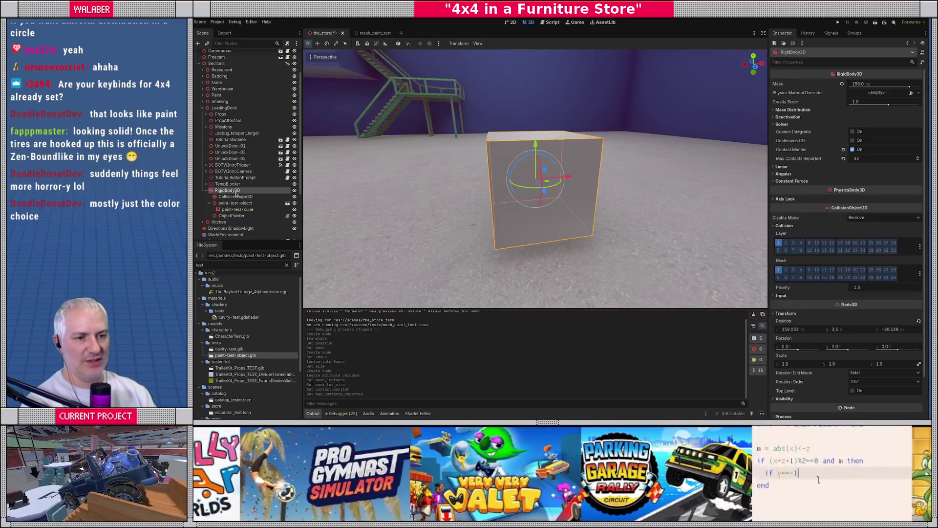
{"action": "right_click", "coordinate": [237, 192]}
{"action": "left_click", "coordinate": [268, 236]}
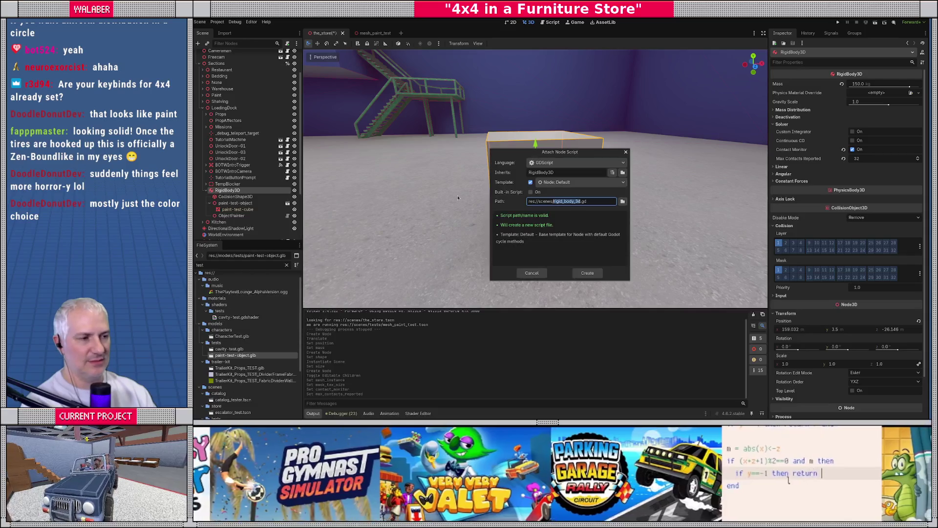
Browse to scripts/missions and name the script paintable-prop.
{"action": "left_click", "coordinate": [623, 202]}
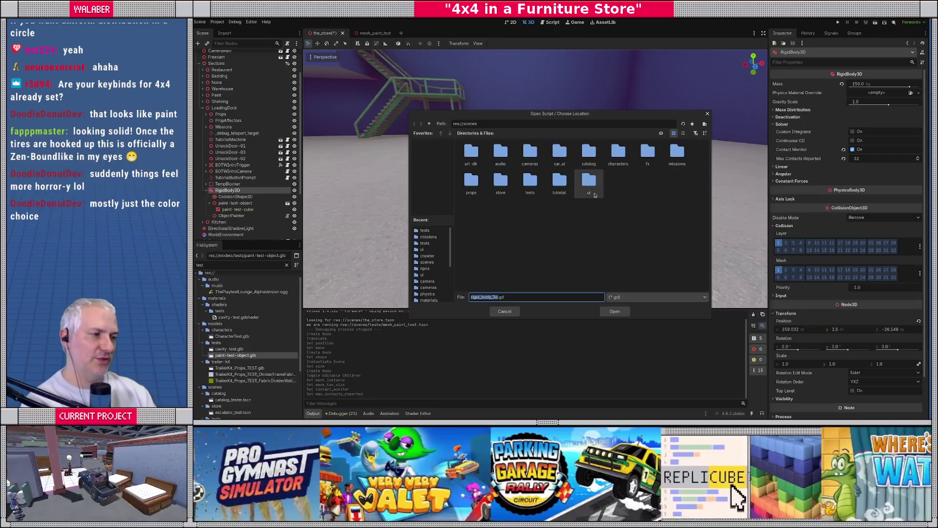
{"action": "left_click", "coordinate": [429, 124]}
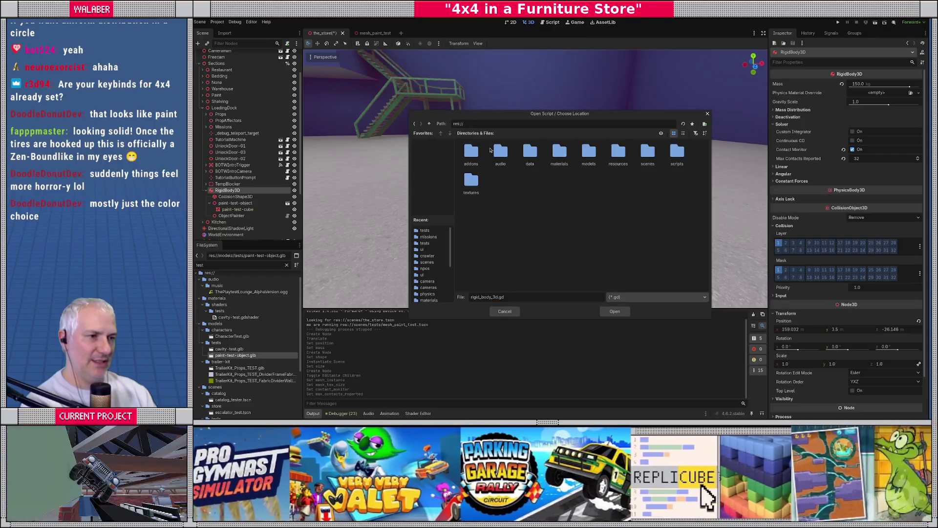
{"action": "double_click", "coordinate": [677, 152]}
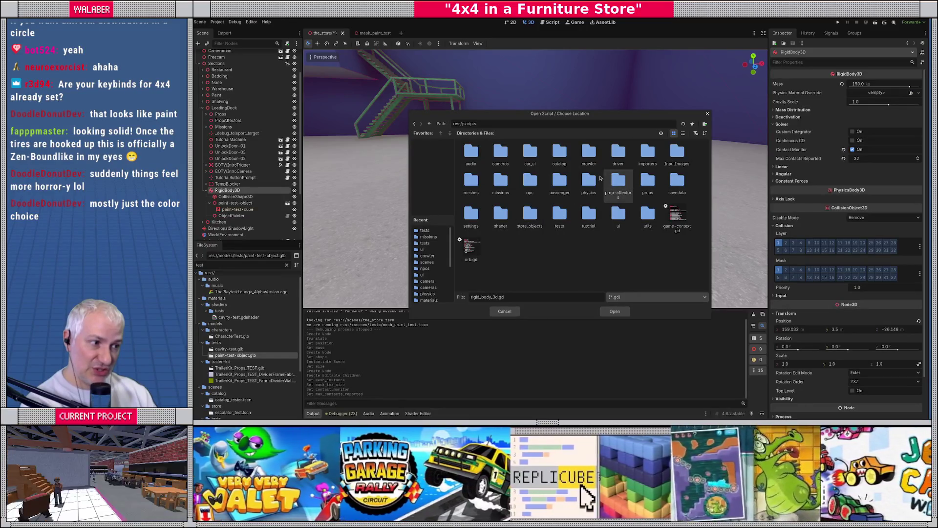
{"action": "double_click", "coordinate": [500, 181]}
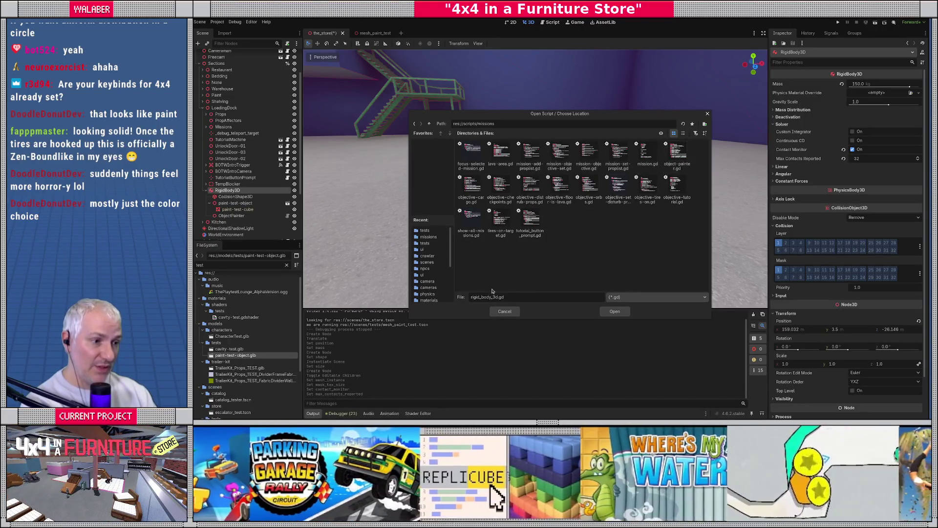
{"action": "double_click", "coordinate": [488, 297]}
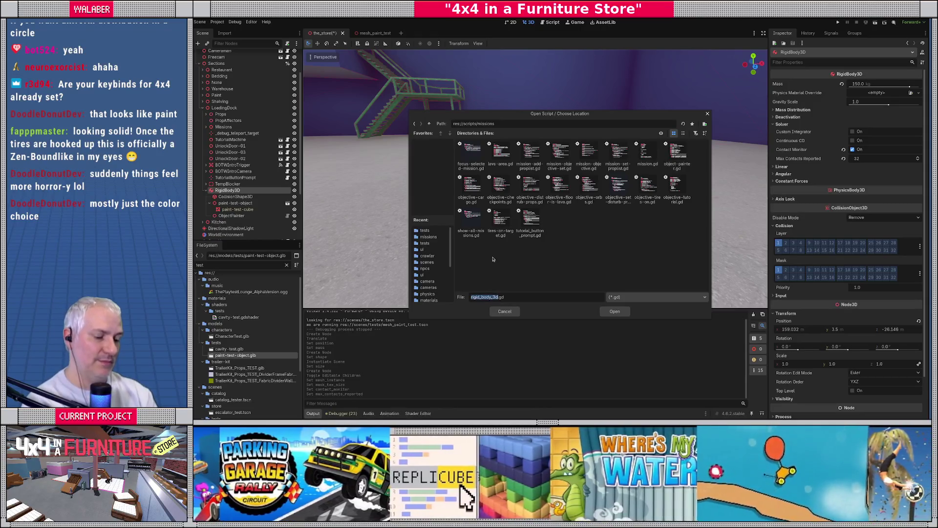
{"action": "type", "text": "paintable-"}
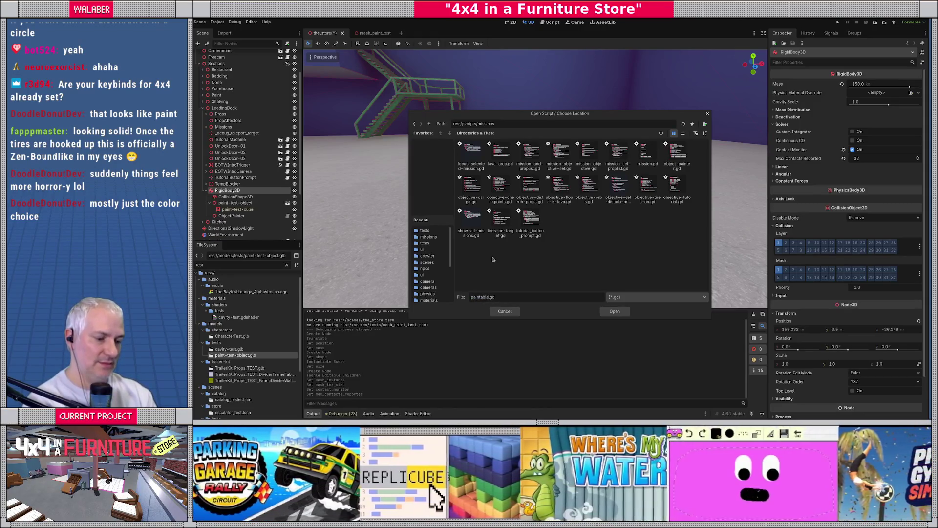
{"action": "type", "text": "prop"}
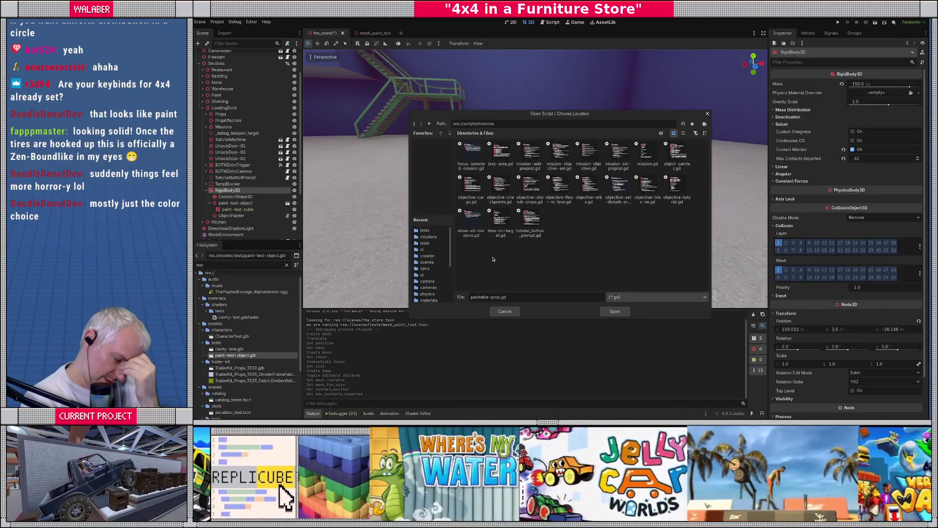
Cancel the script attachment and switch to the script editor showing object-painter.gd.
{"action": "key", "text": "Escape"}
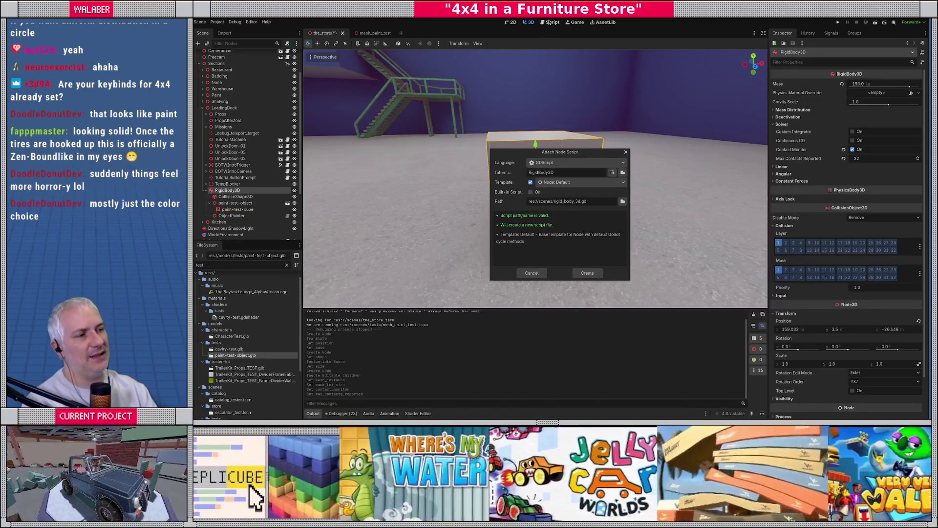
{"action": "key", "text": "Escape"}
{"action": "key", "text": "ctrl+F3"}
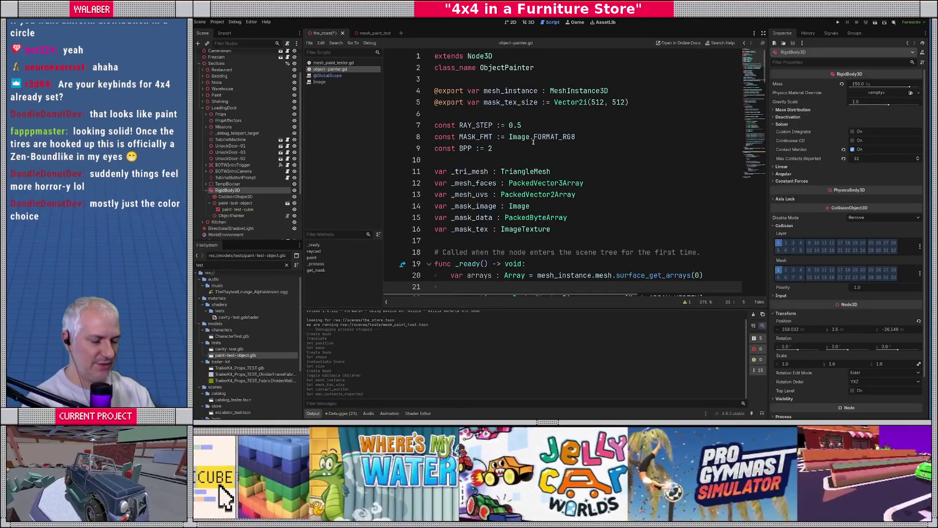
Quick-open prop.gd and scroll through its bodies, meshes and home transforms code.
{"action": "key", "text": "ctrl+shift+o"}
{"action": "type", "text": "prop"}
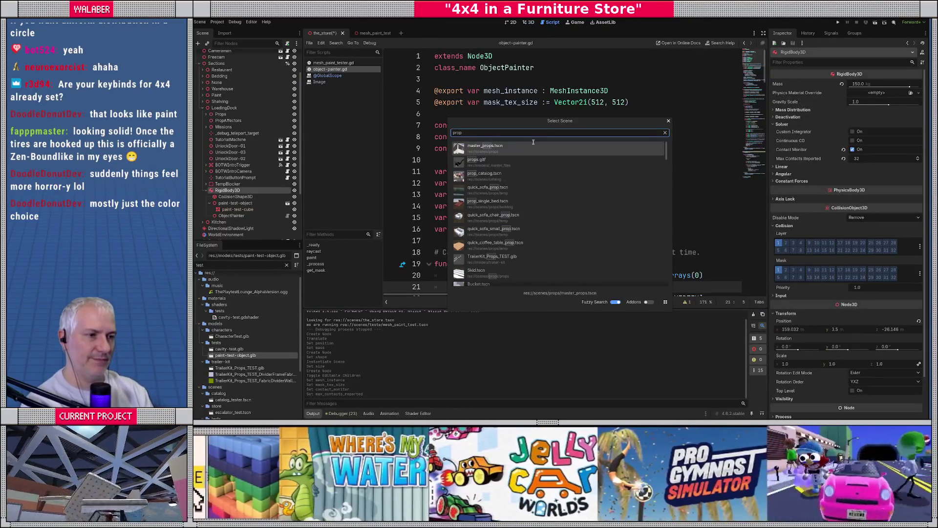
{"action": "key", "text": "Escape"}
{"action": "key", "text": "ctrl+alt+o"}
{"action": "type", "text": "prop"}
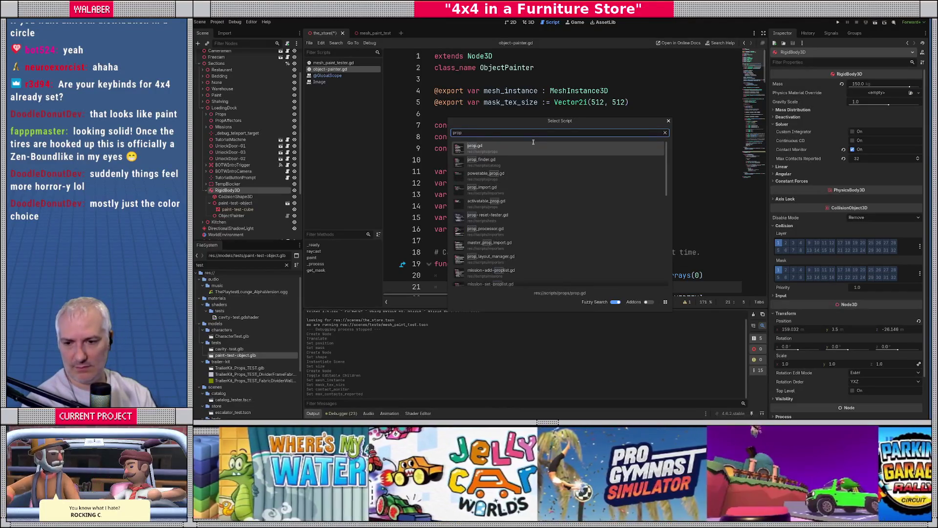
{"action": "key", "text": "Return"}
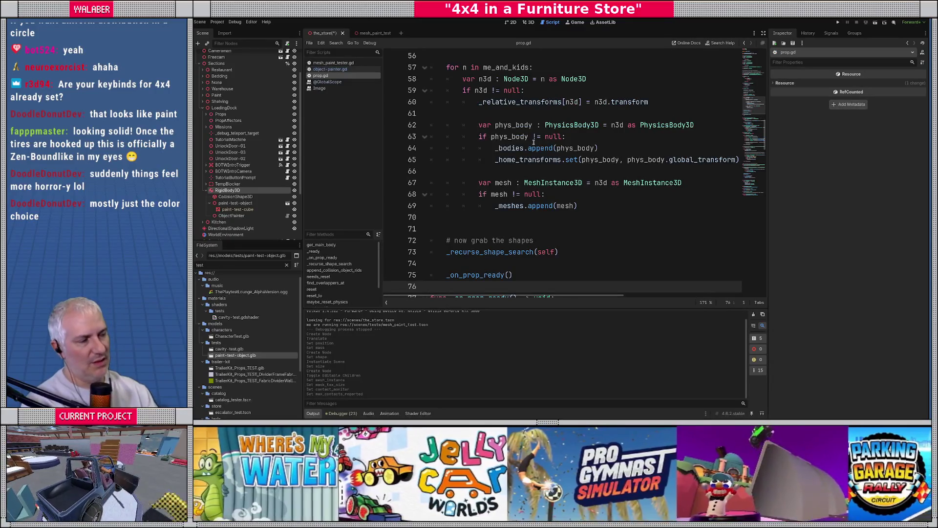
{"action": "scroll", "coordinate": [738, 104], "scroll_direction": "up", "scroll_amount": 15}
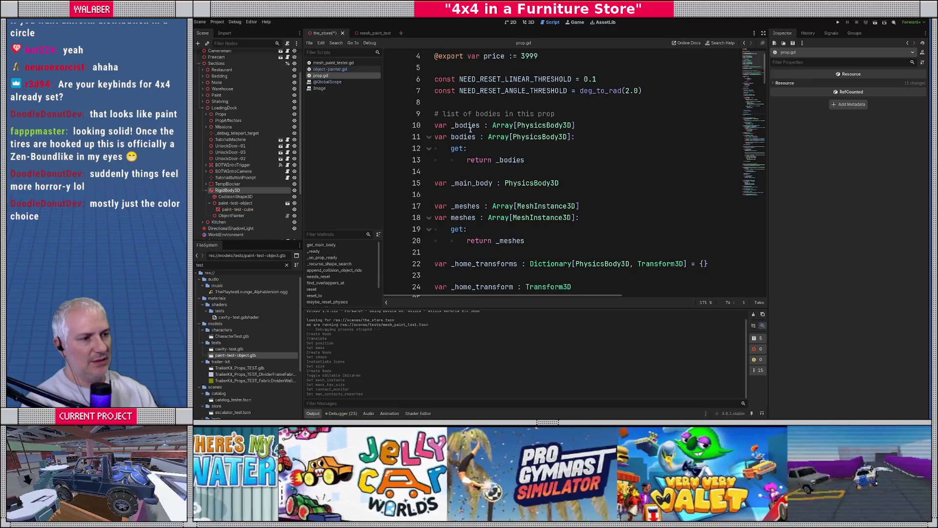
{"action": "left_click_drag", "start_coordinate": [449, 107], "coordinate": [461, 171]}
{"action": "scroll", "coordinate": [462, 172], "scroll_direction": "down", "scroll_amount": 6}
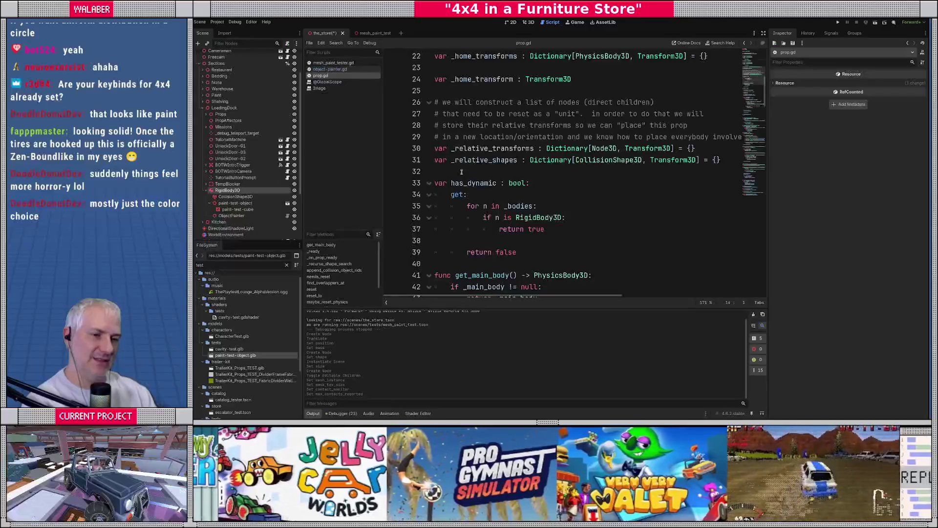
Create a Node3D as a child of RigidBody3D.
{"action": "right_click", "coordinate": [241, 192]}
{"action": "left_click", "coordinate": [256, 197]}
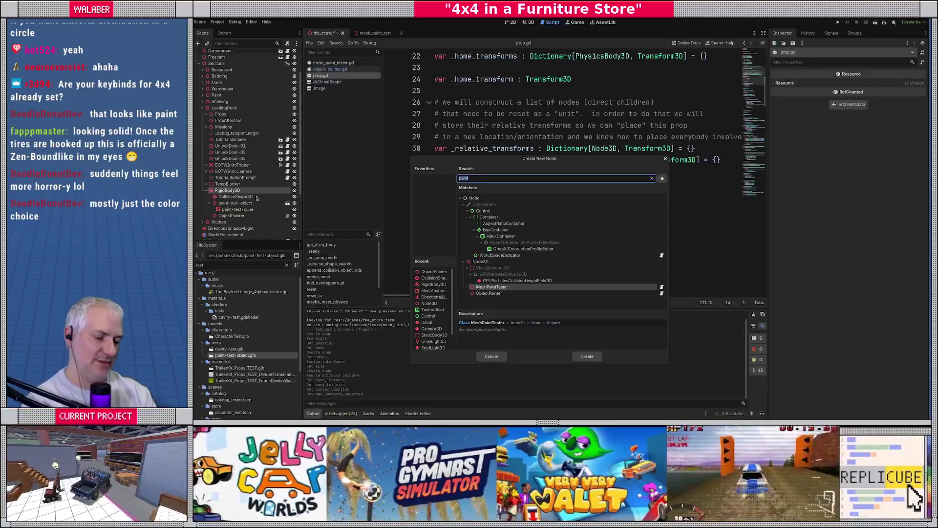
{"action": "type", "text": "node3d"}
{"action": "key", "text": "Return"}
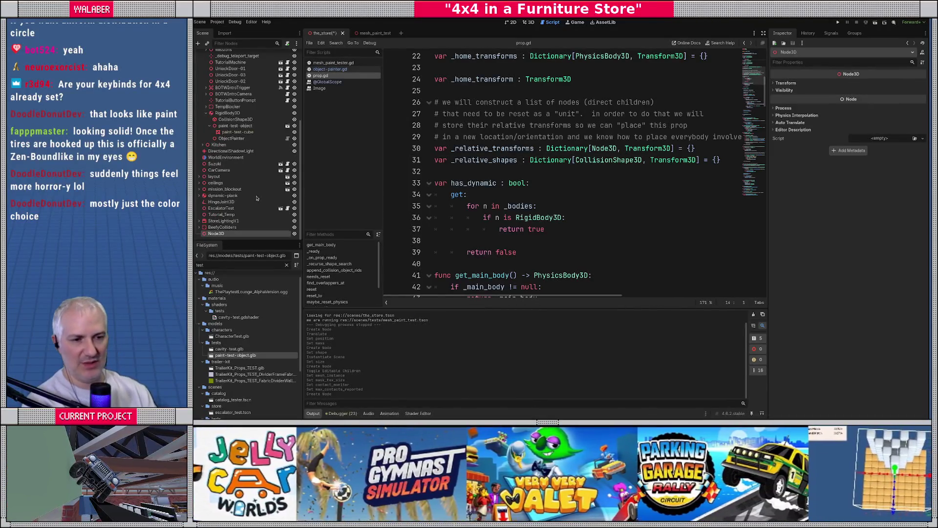
{"action": "left_click_drag", "start_coordinate": [221, 234], "coordinate": [236, 115]}
Set the new Node3D's position to 0, 0, 0.
{"action": "left_click", "coordinate": [527, 21]}
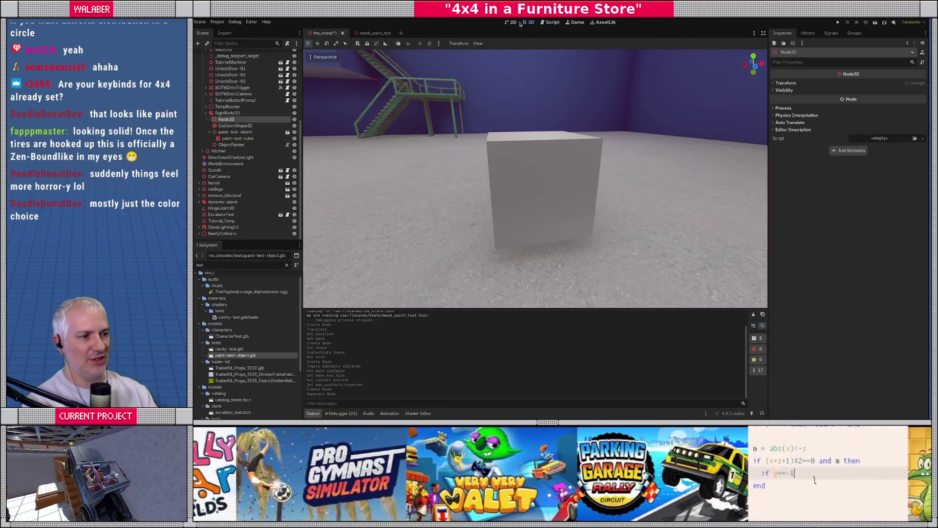
{"action": "left_click", "coordinate": [511, 22]}
{"action": "left_click", "coordinate": [528, 22]}
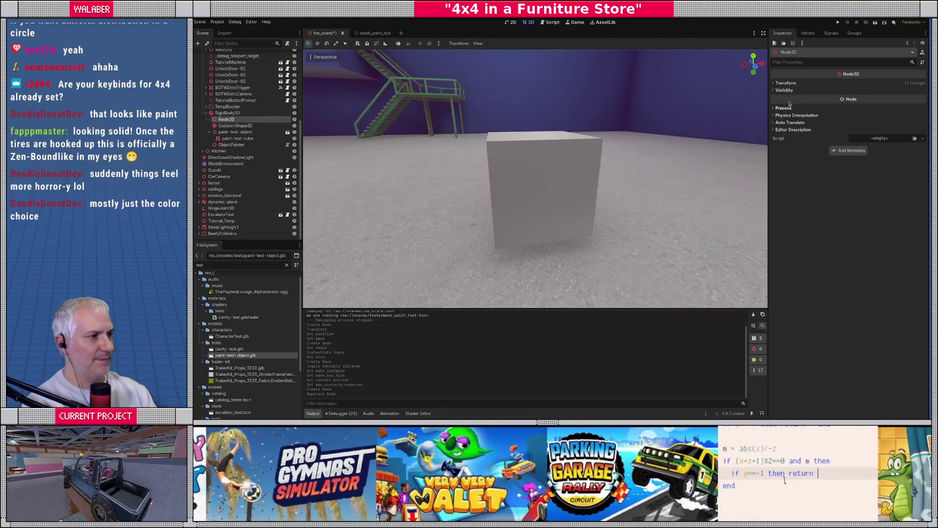
{"action": "left_click", "coordinate": [786, 83]}
{"action": "left_click", "coordinate": [806, 98]}
{"action": "type", "text": "0"}
{"action": "key", "text": "Tab"}
{"action": "type", "text": "0"}
{"action": "key", "text": "Tab"}
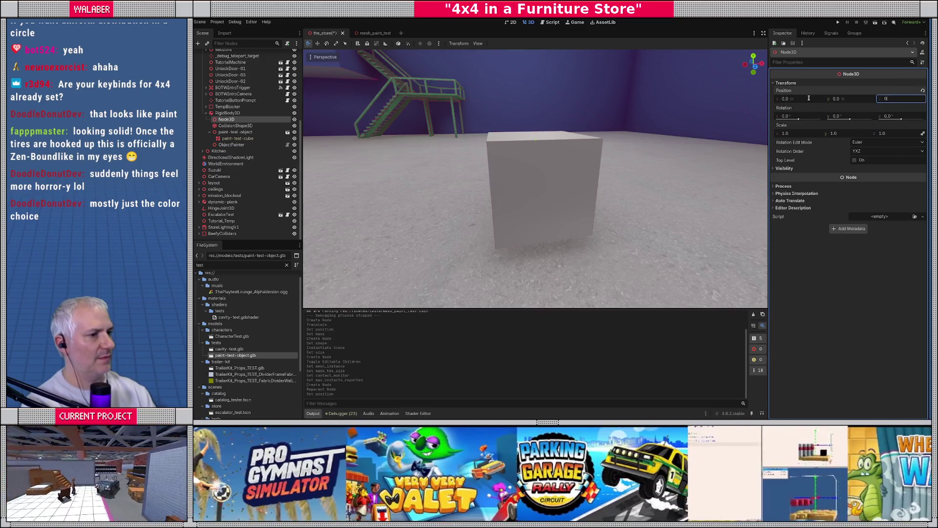
{"action": "type", "text": ".0"}
{"action": "key", "text": "Return"}
{"action": "key", "text": "f"}
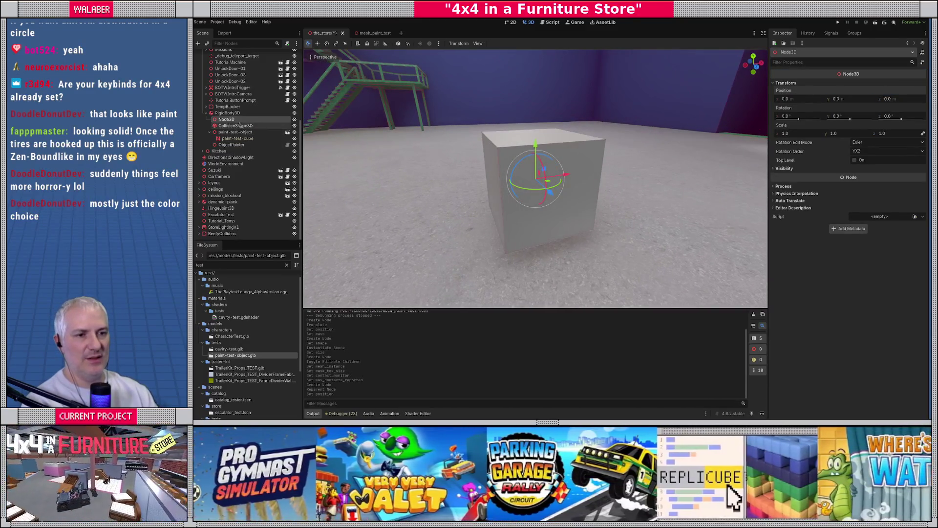
Rename the Node3D to PaintableProp.
{"action": "key", "text": "F2"}
{"action": "type", "text": "PaintableProp"}
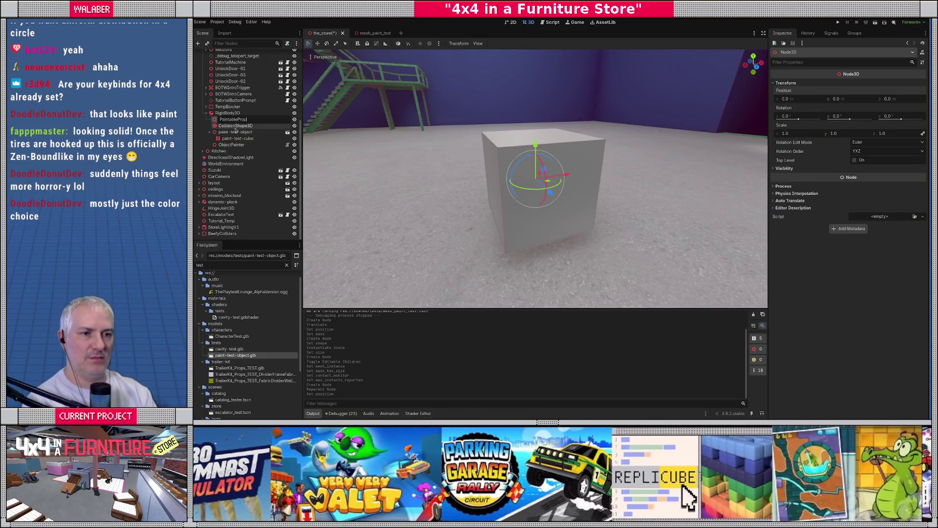
{"action": "key", "text": "Return"}
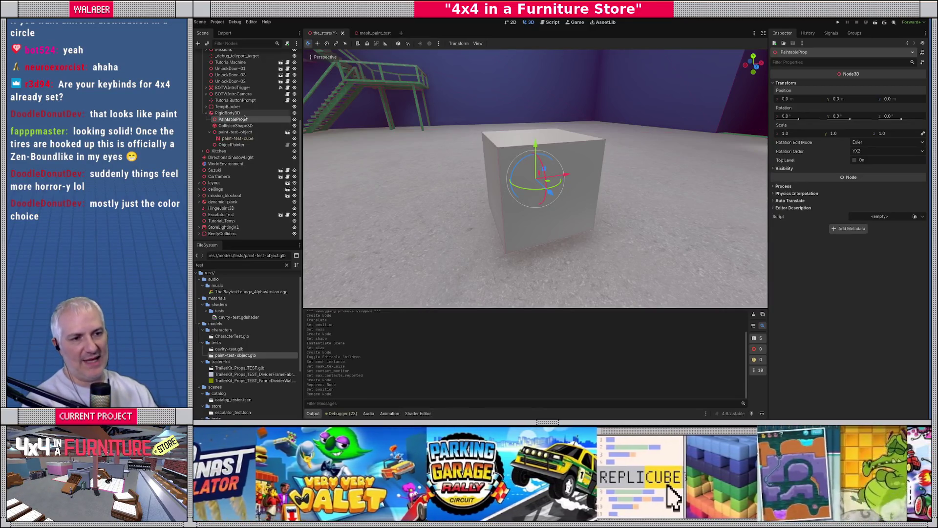
Attach a new script res://scripts/missions/paintable_prop.gd to PaintableProp.
{"action": "right_click", "coordinate": [238, 121]}
{"action": "key", "text": "Escape"}
{"action": "right_click", "coordinate": [238, 122]}
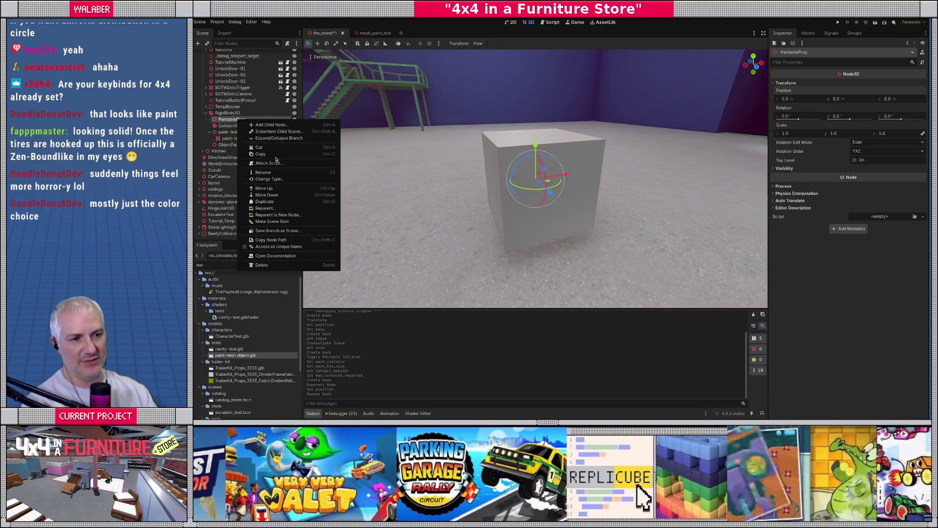
{"action": "left_click", "coordinate": [277, 163]}
{"action": "left_click", "coordinate": [622, 201]}
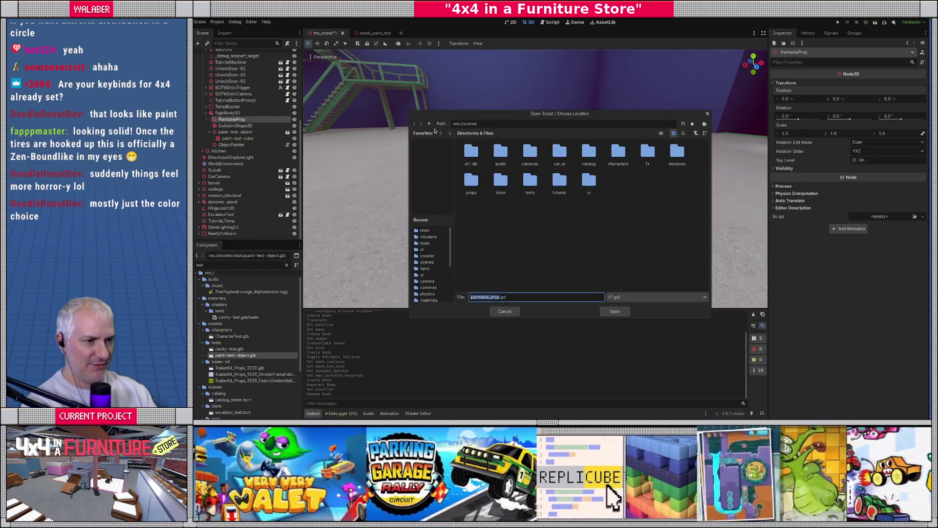
{"action": "left_click", "coordinate": [430, 123]}
{"action": "double_click", "coordinate": [677, 153]}
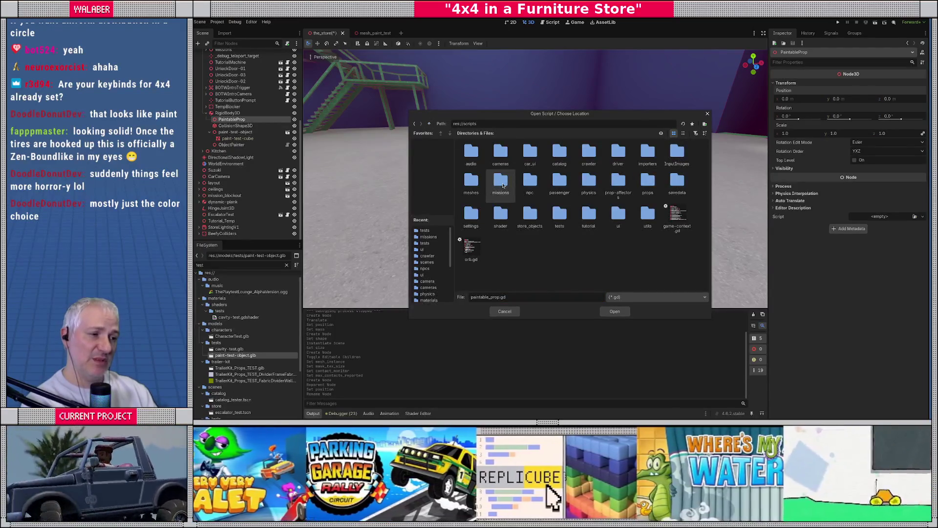
{"action": "double_click", "coordinate": [500, 181]}
{"action": "left_click", "coordinate": [608, 312]}
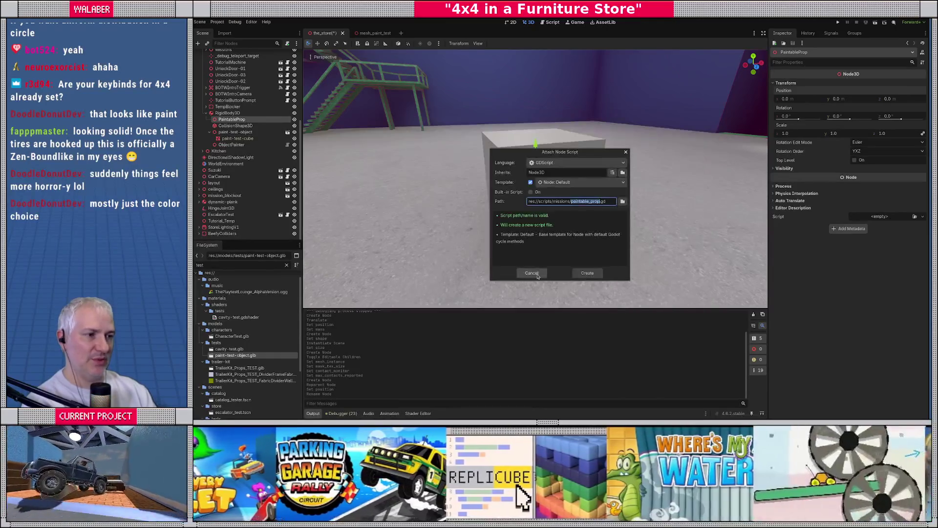
{"action": "left_click", "coordinate": [587, 273]}
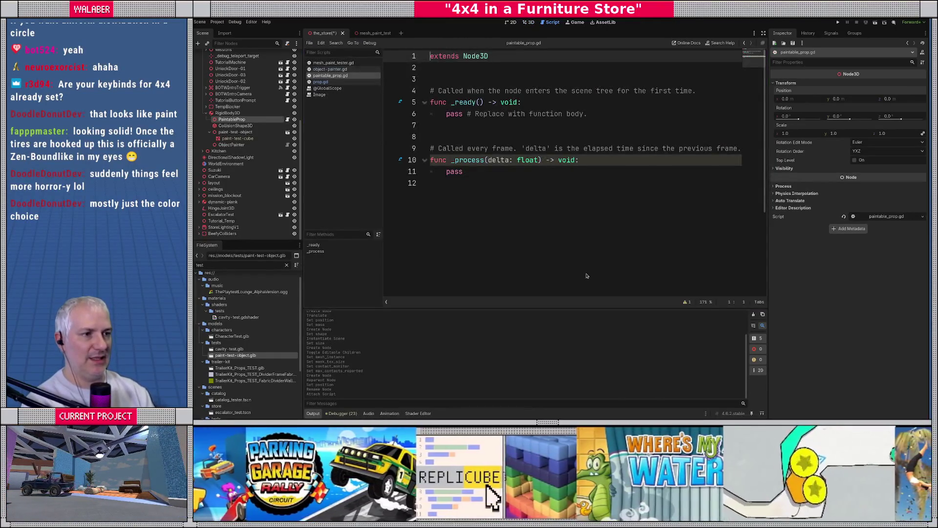
{"action": "type", "text": "class_"}
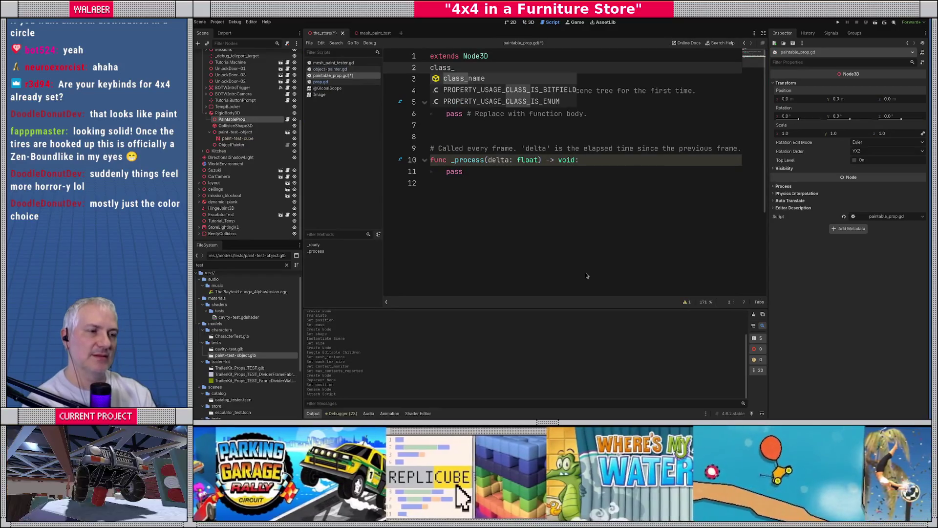
{"action": "key", "text": "Return"}
{"action": "type", "text": "Painta"}
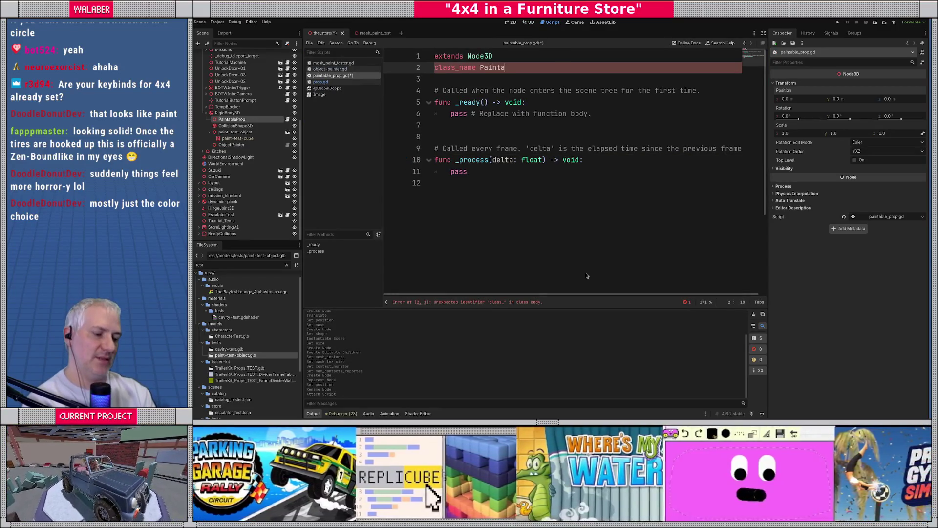
{"action": "type", "text": "blePropr"}
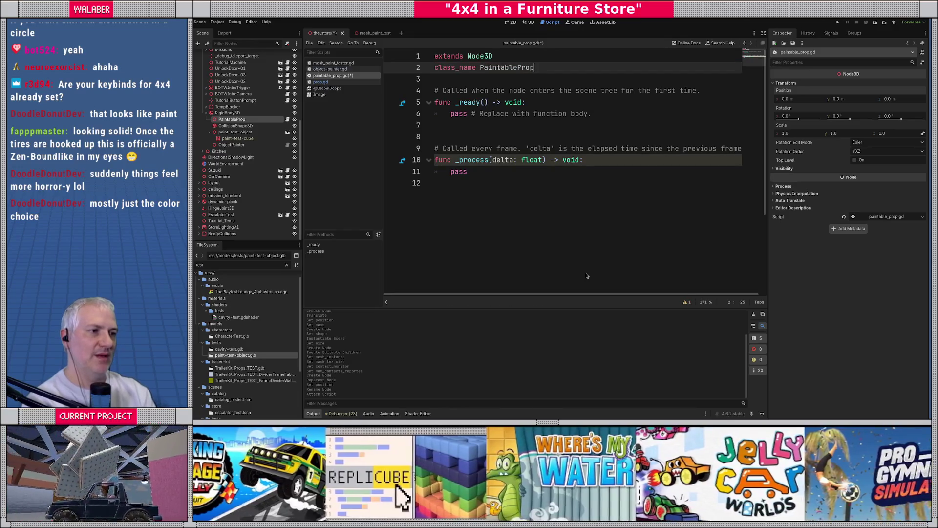
{"action": "key", "text": "Return"}
{"action": "key", "text": "Return"}
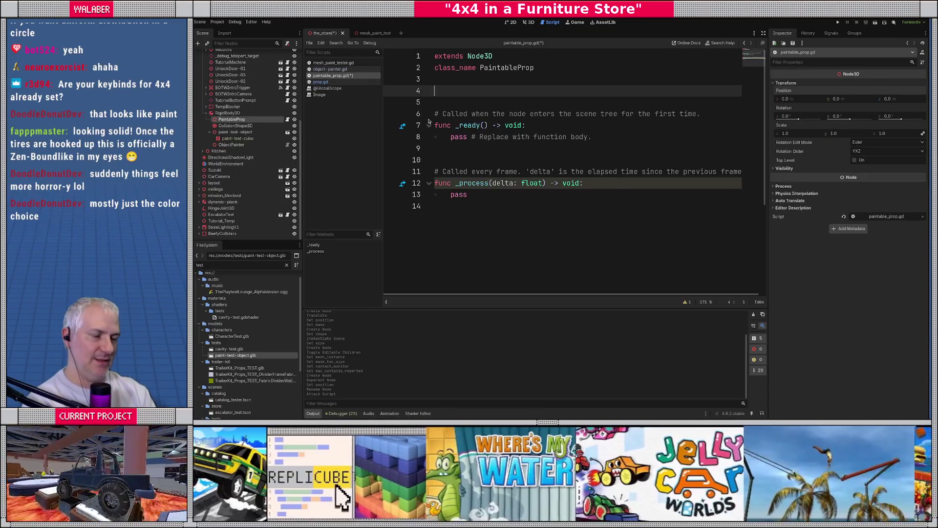
{"action": "type", "text": "var _"}
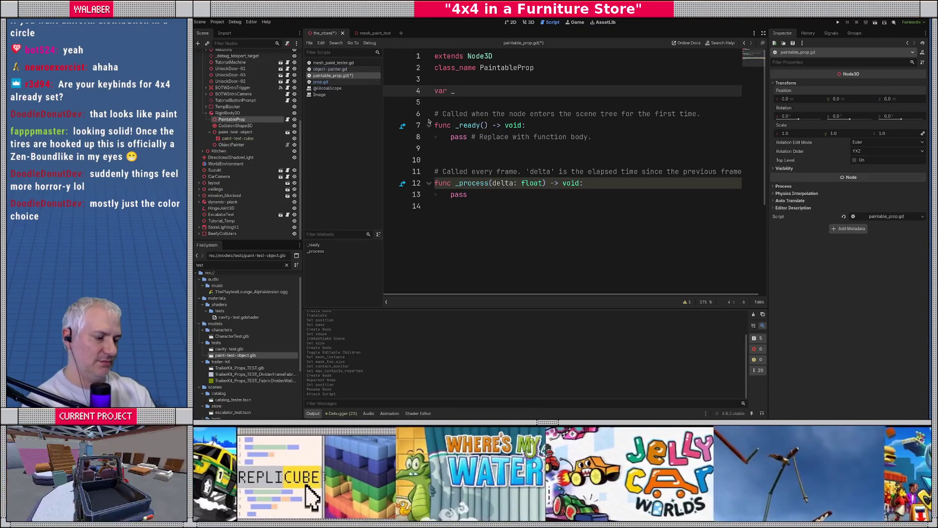
{"action": "key", "text": "BackSpace"}
{"action": "key", "text": "BackSpace"}
{"action": "key", "text": "BackSpace"}
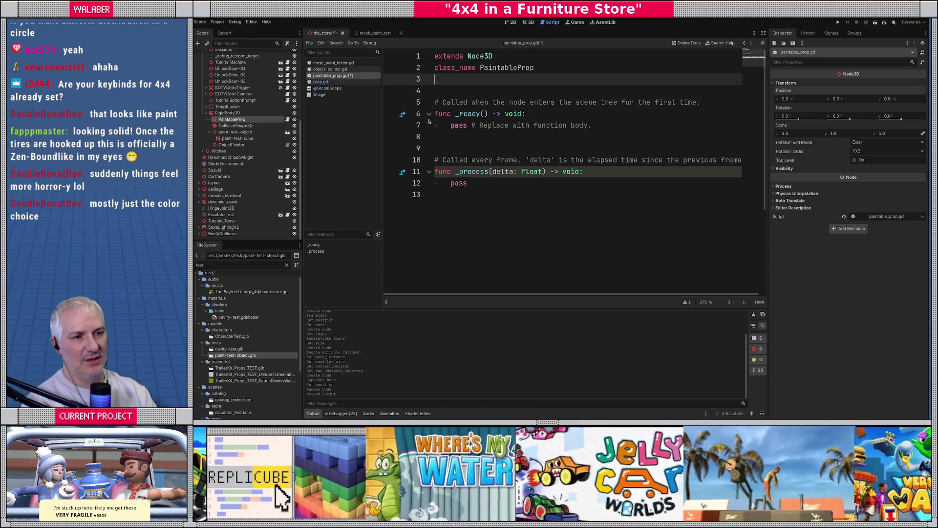
{"action": "left_click_drag", "start_coordinate": [231, 145], "coordinate": [450, 82]}
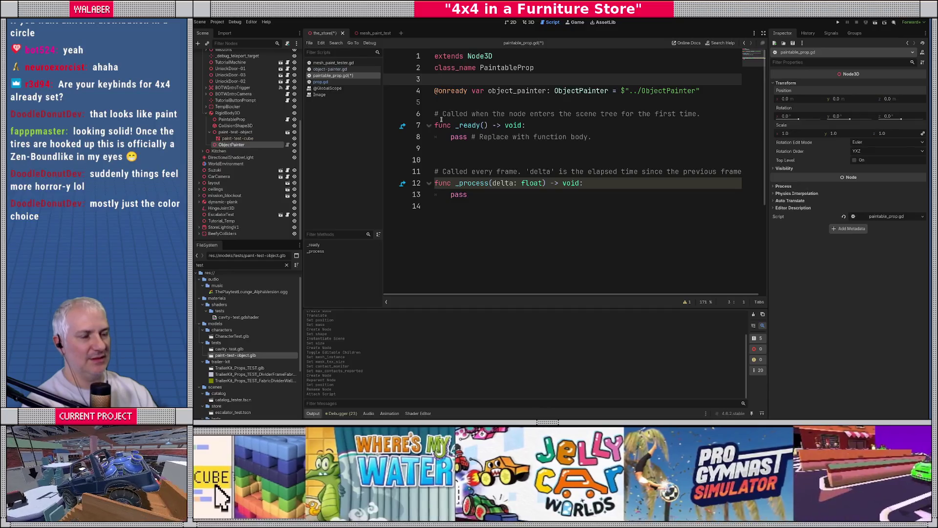
{"action": "key", "text": "Return"}
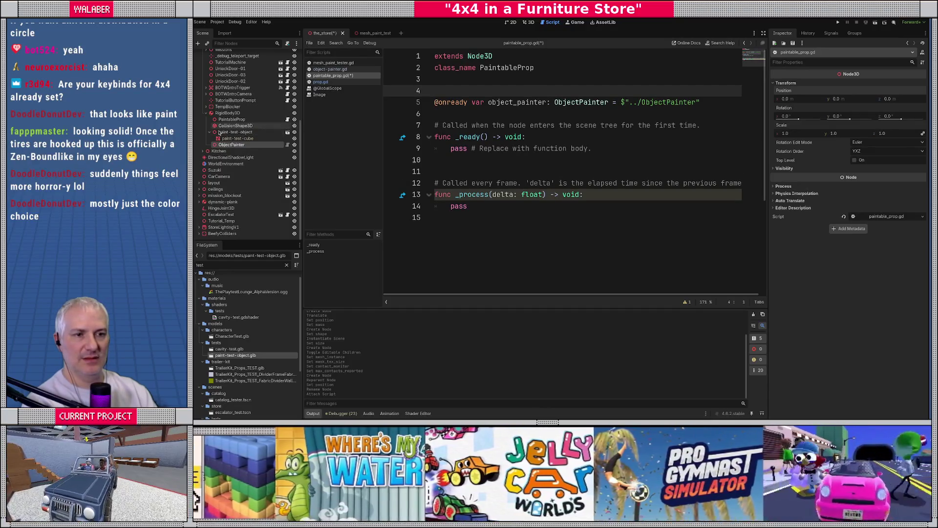
Replace _ready's pass with 'var rb : RigidBody3D = get_parent_node_3d() as RigidBody3D'.
{"action": "left_click", "coordinate": [209, 132]}
{"action": "left_click", "coordinate": [489, 114]}
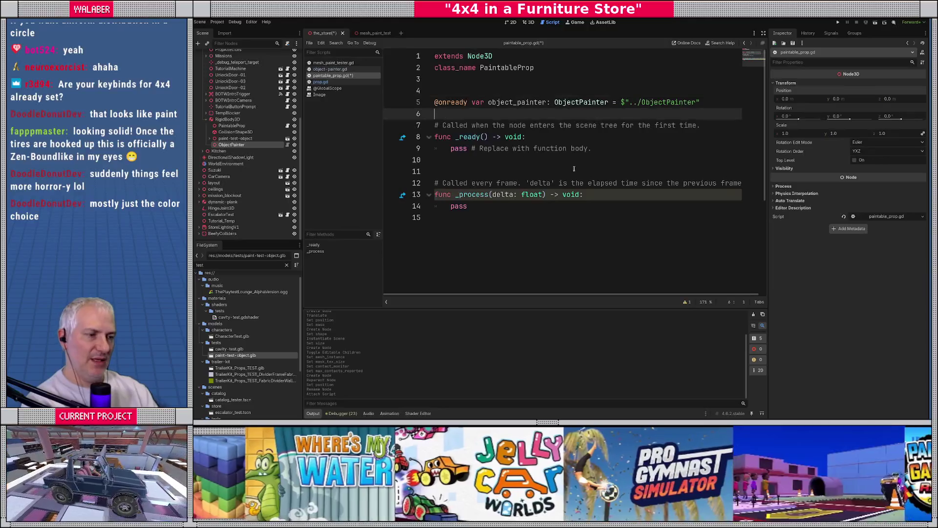
{"action": "left_click_drag", "start_coordinate": [451, 149], "coordinate": [658, 150]}
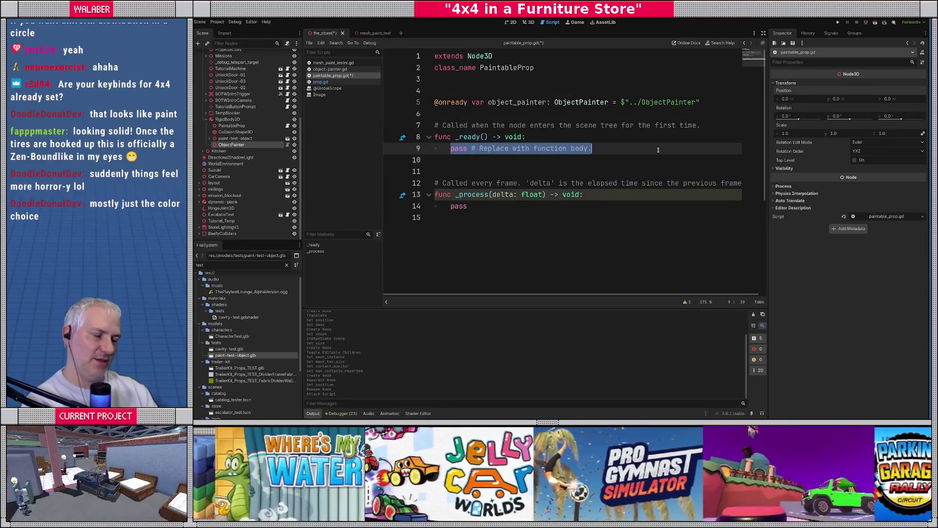
{"action": "type", "text": "var rb : R"}
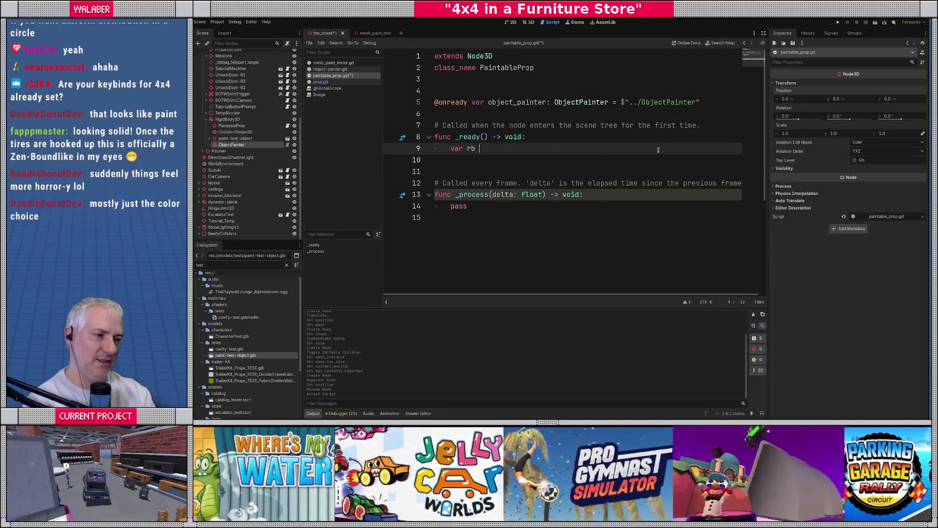
{"action": "type", "text": "ig"}
{"action": "key", "text": "Down"}
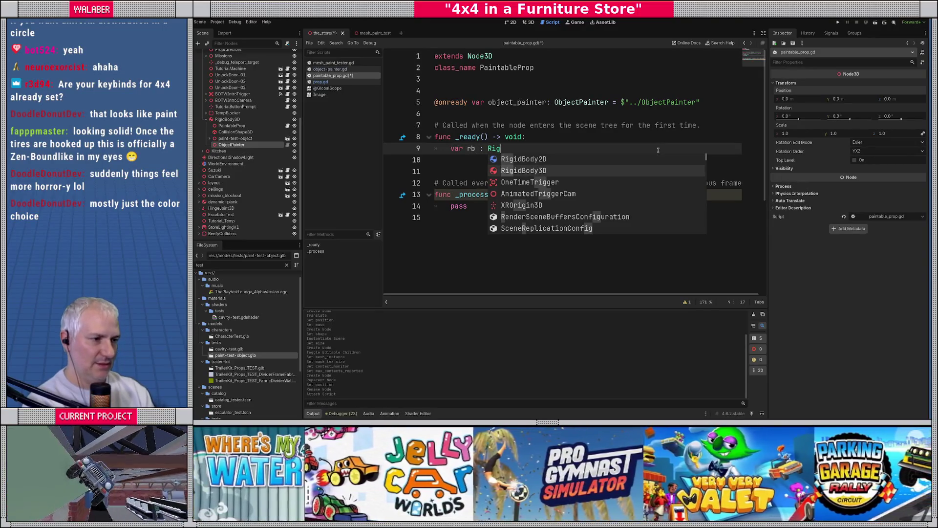
{"action": "key", "text": "Return"}
{"action": "type", "text": "g"}
{"action": "type", "text": "et_pa"}
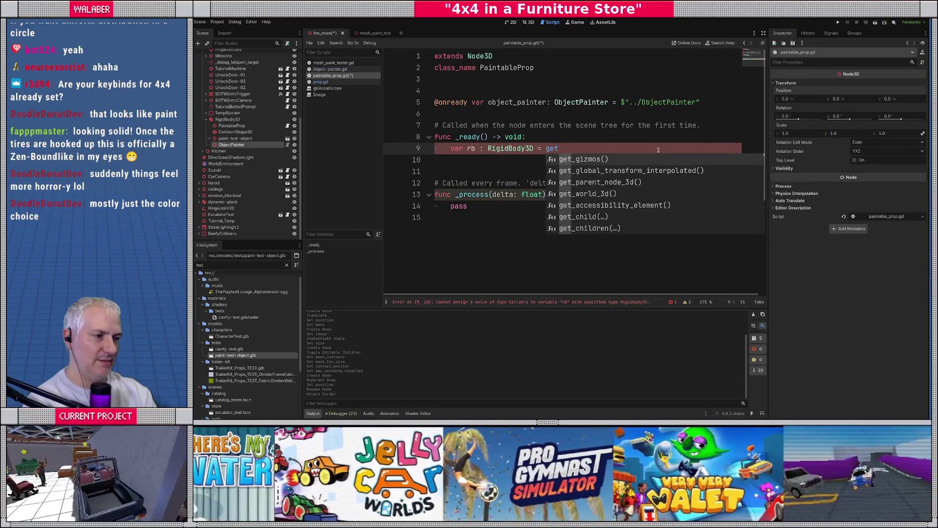
{"action": "key", "text": "Return"}
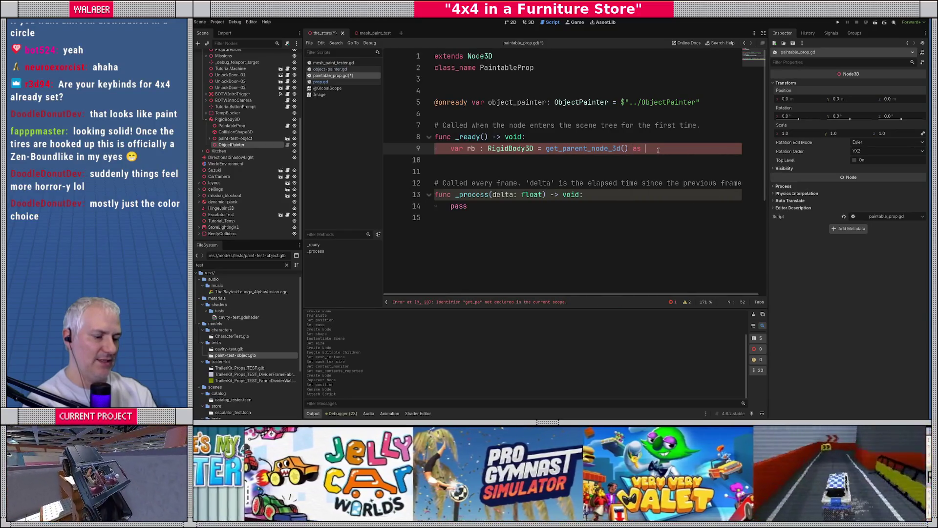
{"action": "type", "text": "Rigi"}
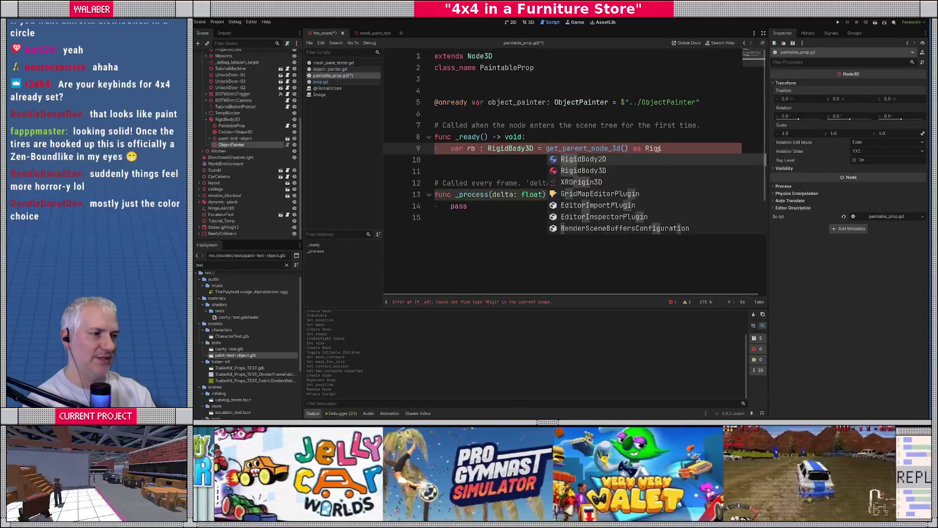
{"action": "key", "text": "Down"}
{"action": "key", "text": "Return"}
{"action": "key", "text": "Return"}
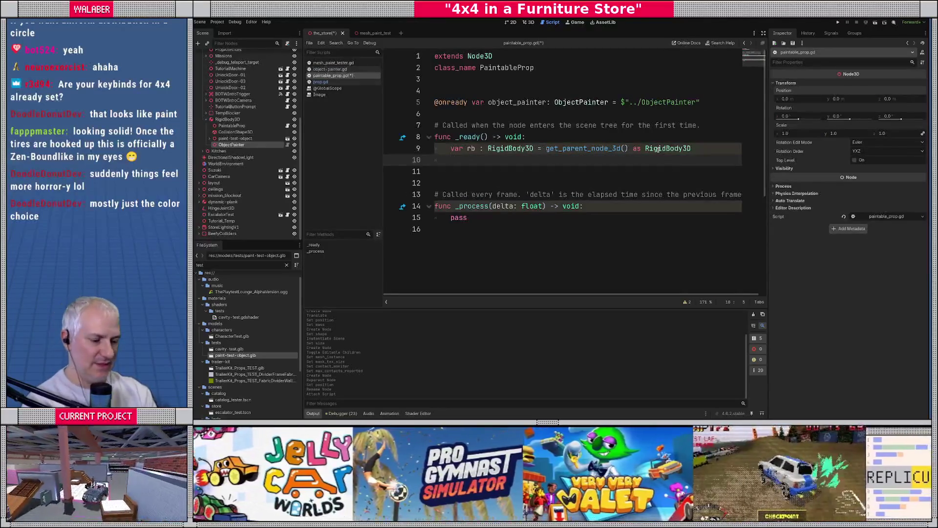
Connect rb's body_entered and body_exited signals in _ready.
{"action": "type", "text": "rb.on_"}
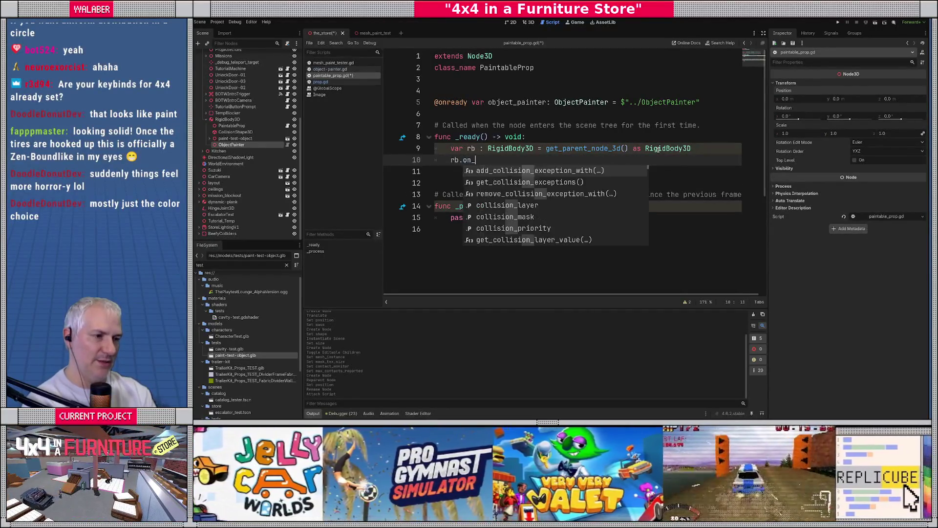
{"action": "key", "text": "BackSpace"}
{"action": "key", "text": "BackSpace"}
{"action": "type", "text": "body_"}
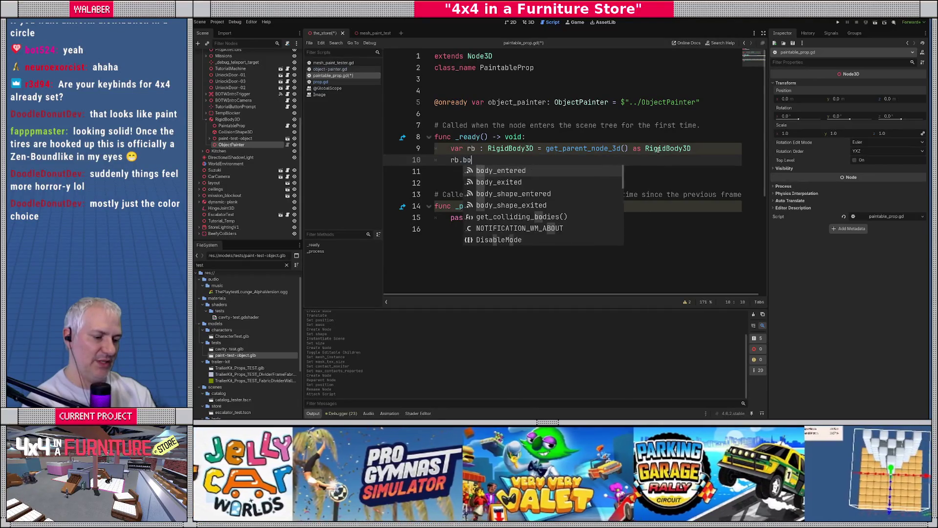
{"action": "key", "text": "Return"}
{"action": "type", "text": ".connect(_body_entere"}
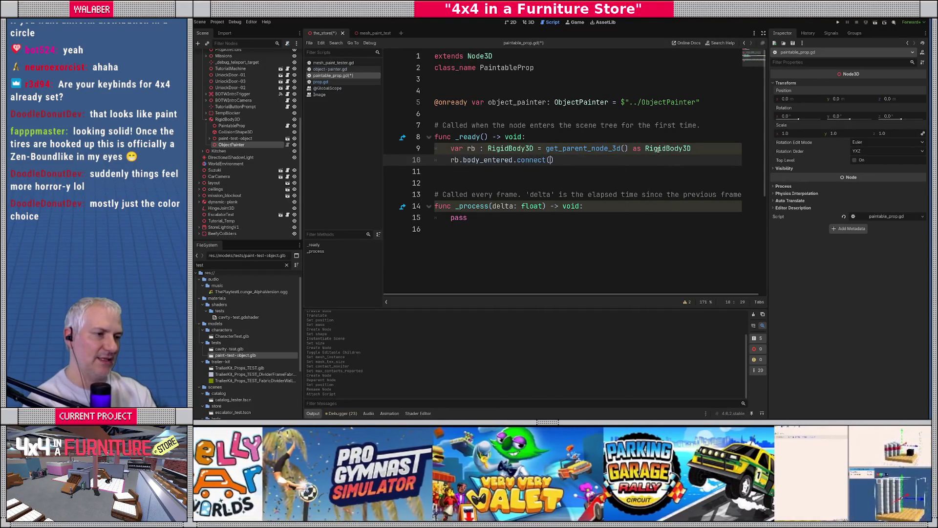
{"action": "type", "text": "d)"}
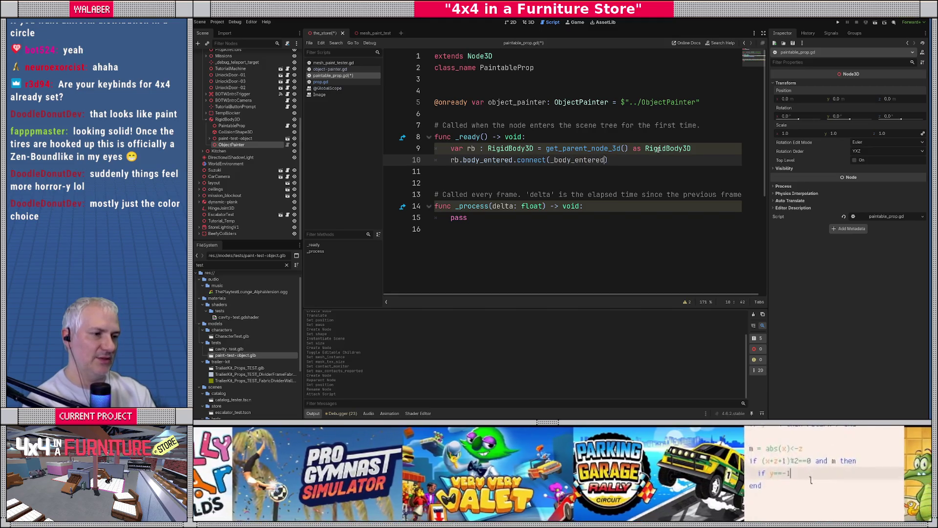
{"action": "key", "text": "Return"}
{"action": "type", "text": "rb.b"}
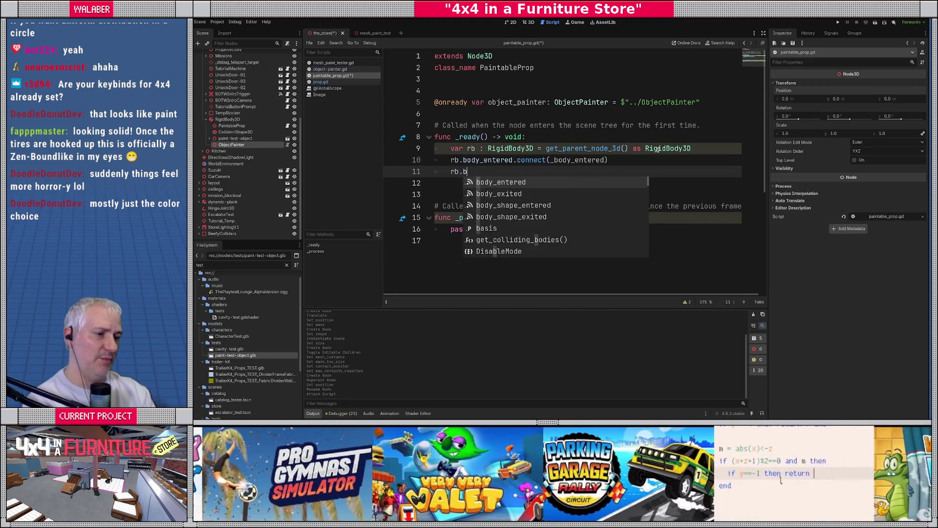
{"action": "type", "text": "ody_ex"}
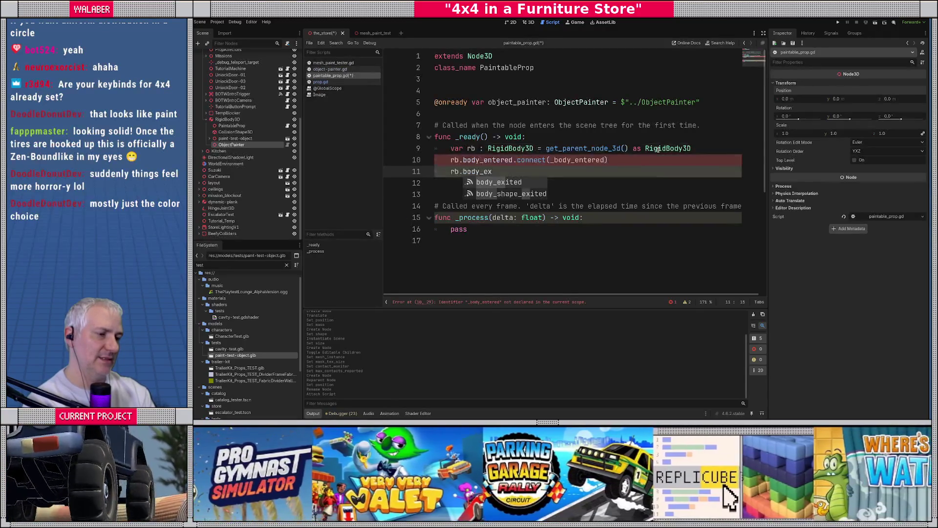
{"action": "key", "text": "Return"}
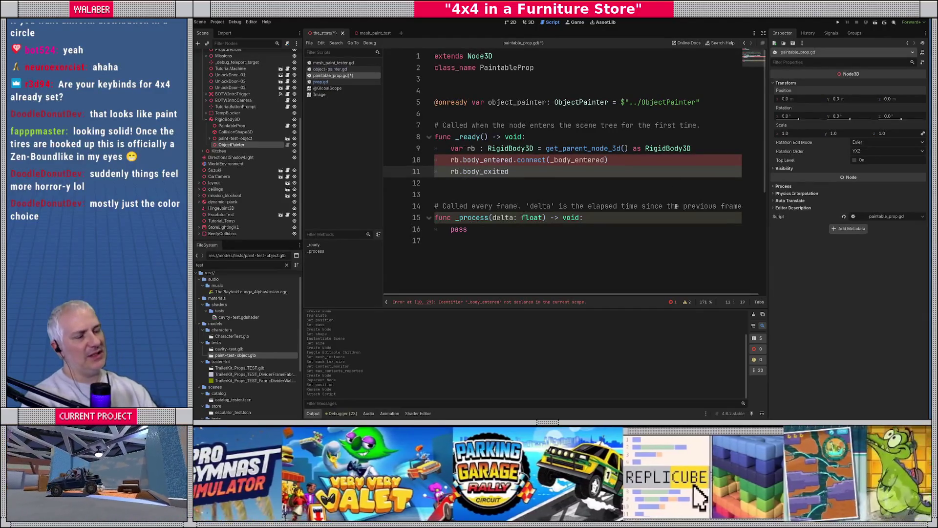
Check RigidBody3D's signal list and select the rb and signal lines in _ready.
{"action": "left_click", "coordinate": [228, 119]}
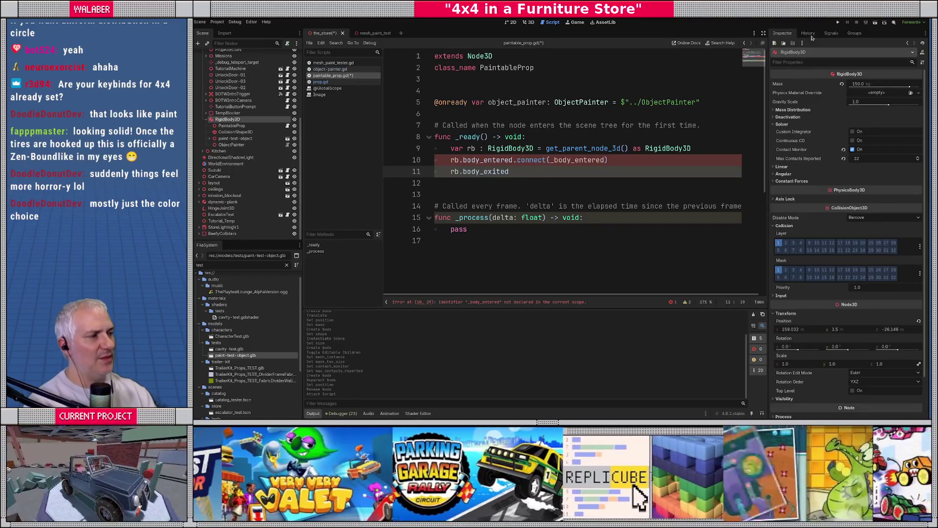
{"action": "left_click", "coordinate": [807, 35]}
{"action": "left_click", "coordinate": [832, 34]}
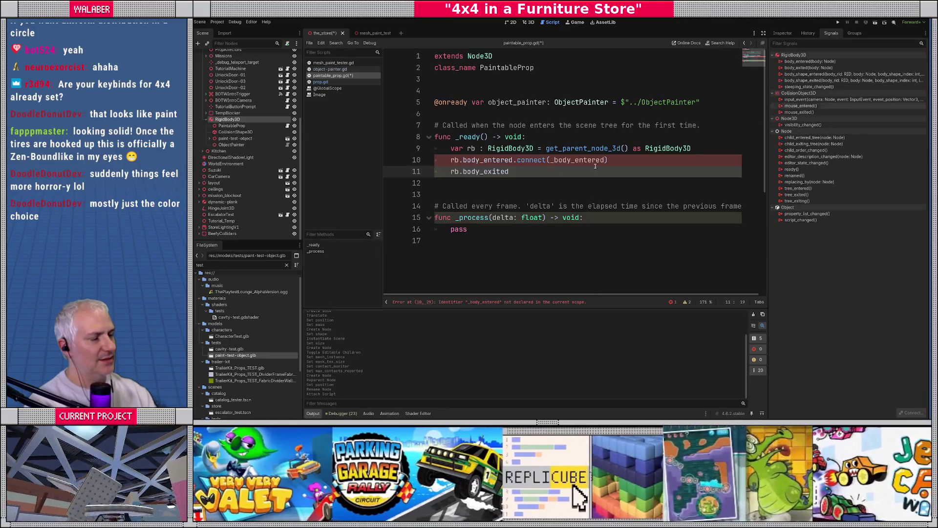
{"action": "left_click_drag", "start_coordinate": [595, 166], "coordinate": [447, 159]}
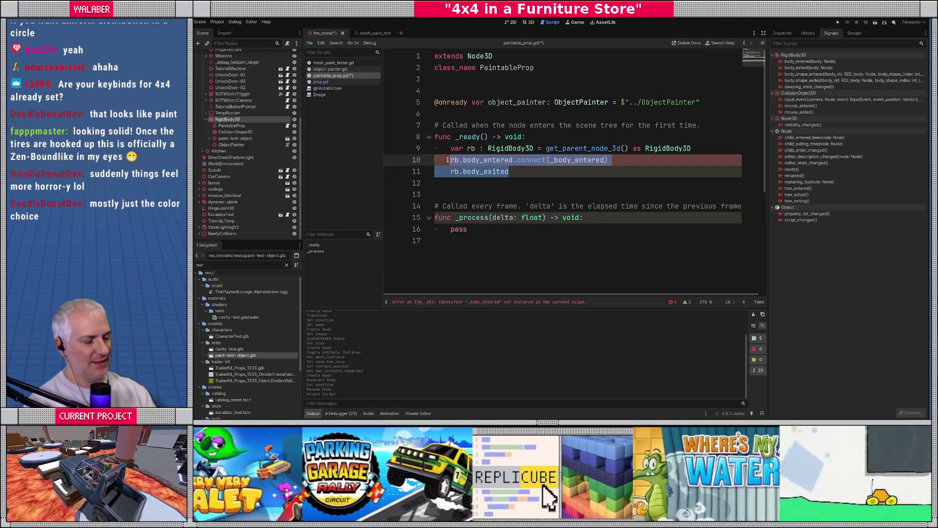
{"action": "key", "text": "shift+Up"}
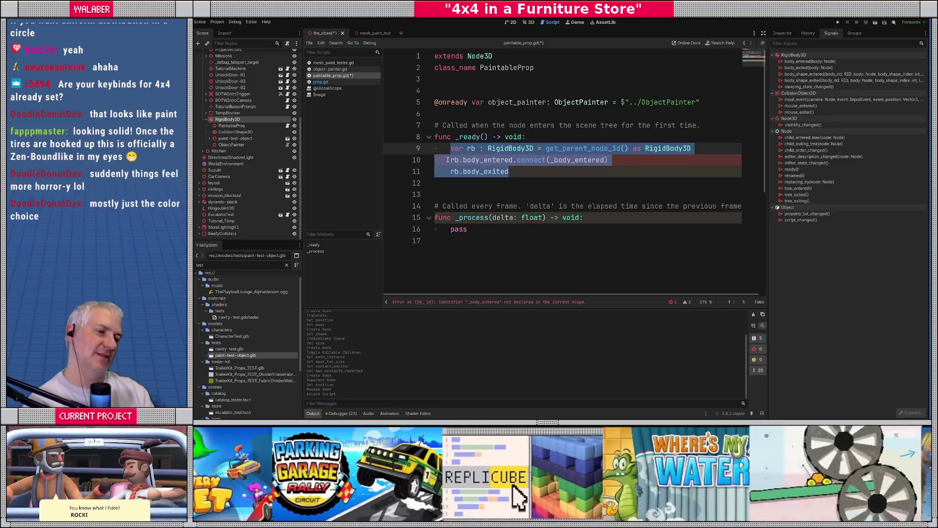
Declare a member 'var _rb : RigidBody3D = null' above the ObjectPainter reference.
{"action": "left_click", "coordinate": [444, 87]}
{"action": "key", "text": "Return"}
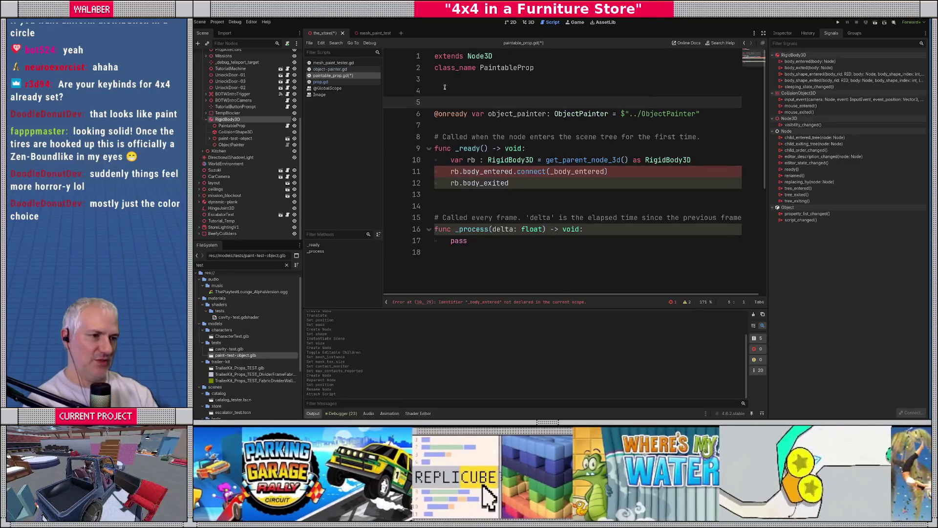
{"action": "type", "text": "var _rb : Ri"}
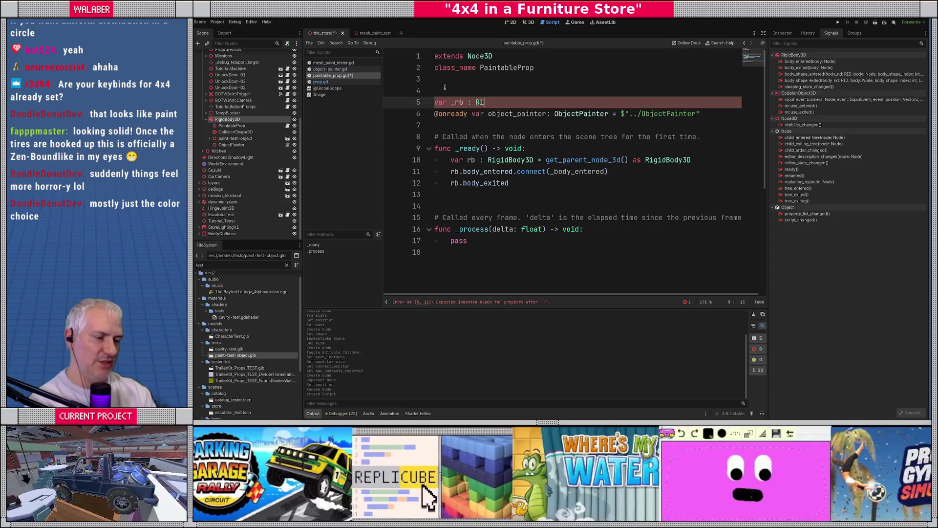
{"action": "type", "text": "g"}
{"action": "key", "text": "Return"}
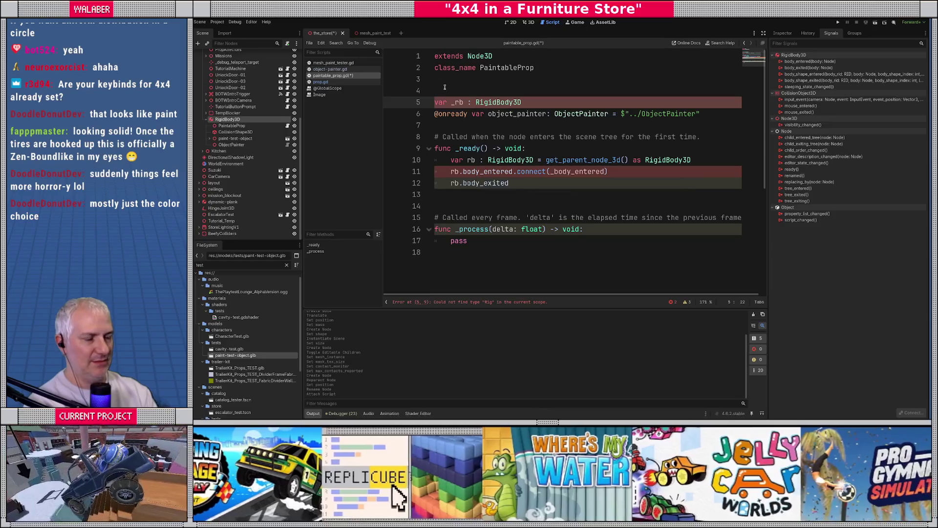
{"action": "type", "text": " = null"}
{"action": "key", "text": "Return"}
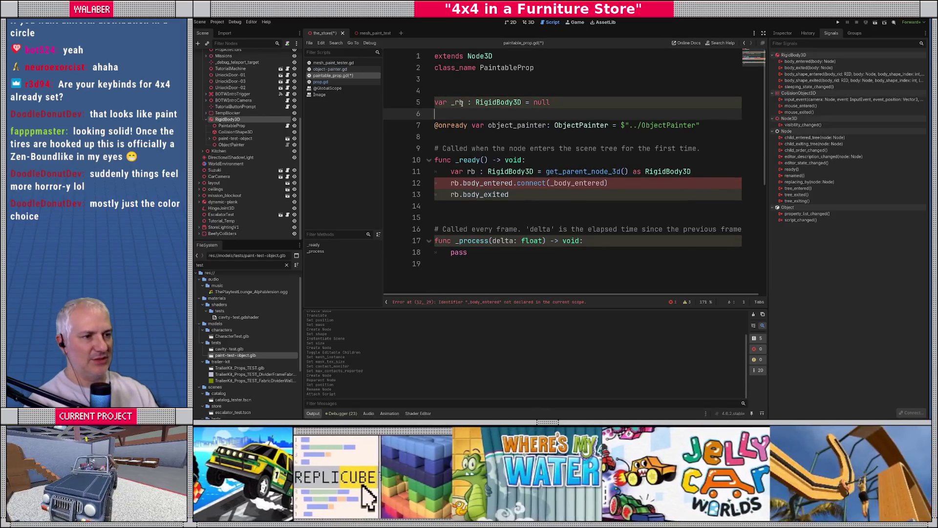
Assign the parent to _rb instead of a local rb and delete the signal-connection lines.
{"action": "left_click_drag", "start_coordinate": [450, 172], "coordinate": [534, 171]}
{"action": "type", "text": "_rb"}
{"action": "left_click_drag", "start_coordinate": [450, 183], "coordinate": [526, 198]}
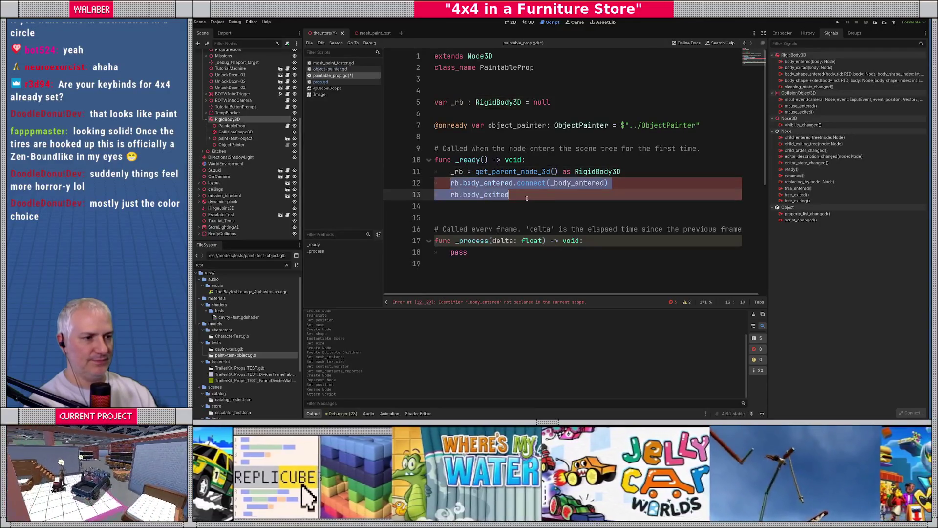
{"action": "key", "text": "BackSpace"}
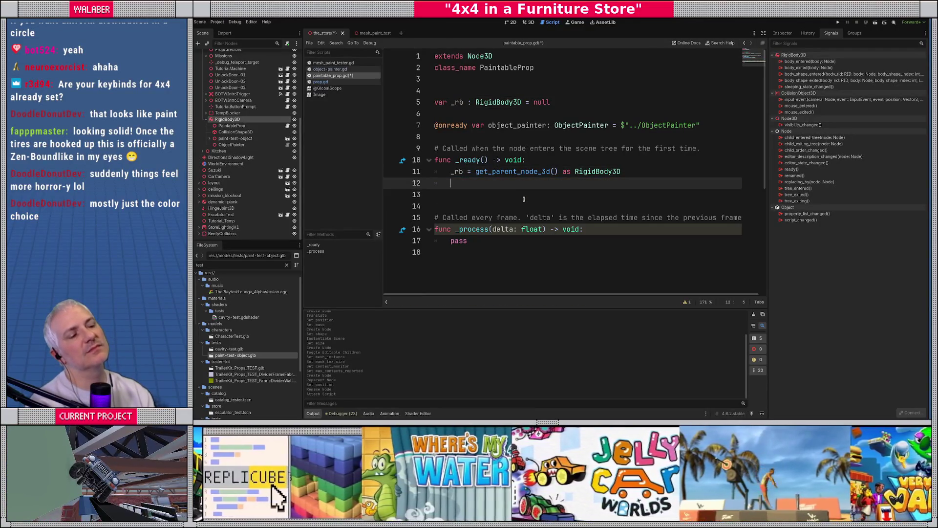
Rename _process to _physics_process and remove its per-frame comment and placeholder pass.
{"action": "key", "text": "Delete"}
{"action": "key", "text": "Down"}
{"action": "key", "text": "Down"}
{"action": "key", "text": "Down"}
{"action": "key", "text": "Right"}
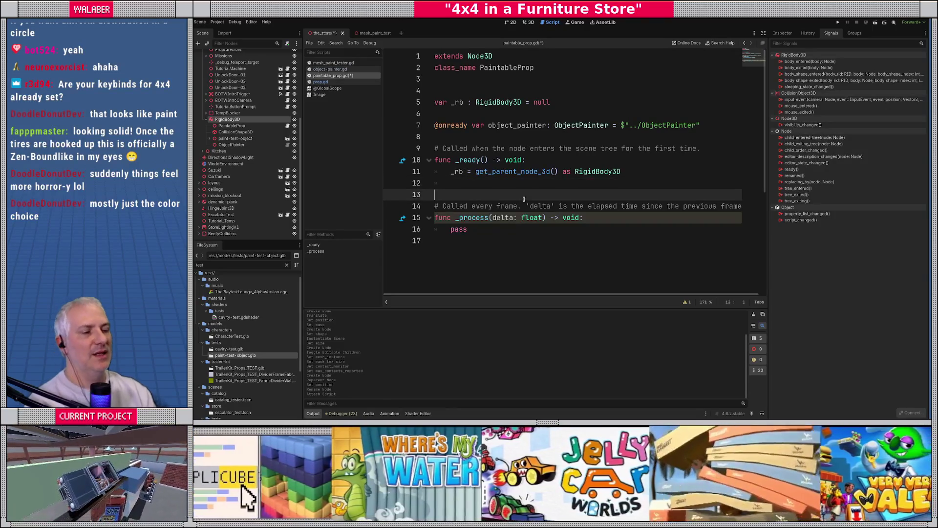
{"action": "type", "text": "physics_"}
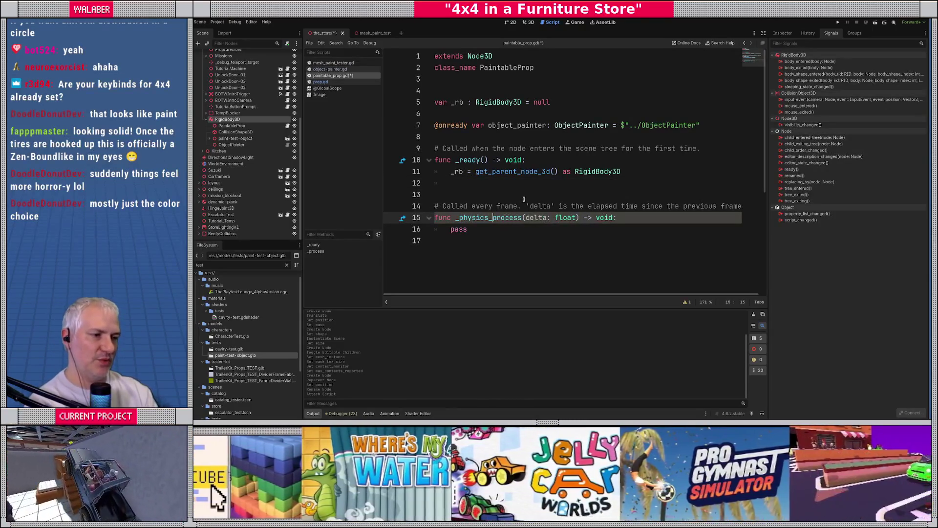
{"action": "key", "text": "Up"}
{"action": "key", "text": "End"}
{"action": "key", "text": "shift+Home"}
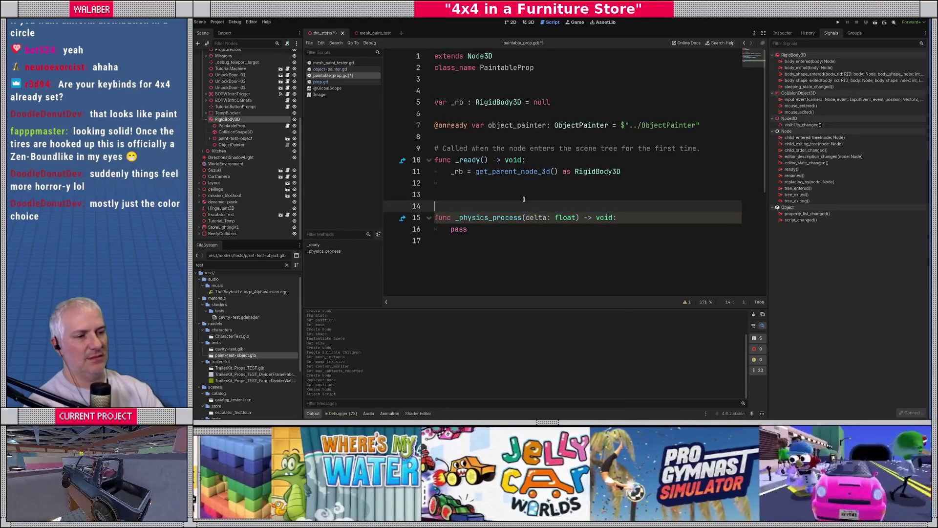
{"action": "key", "text": "BackSpace"}
{"action": "key", "text": "Down"}
{"action": "key", "text": "Down"}
{"action": "key", "text": "End"}
{"action": "key", "text": "shift+Home"}
{"action": "key", "text": "BackSpace"}
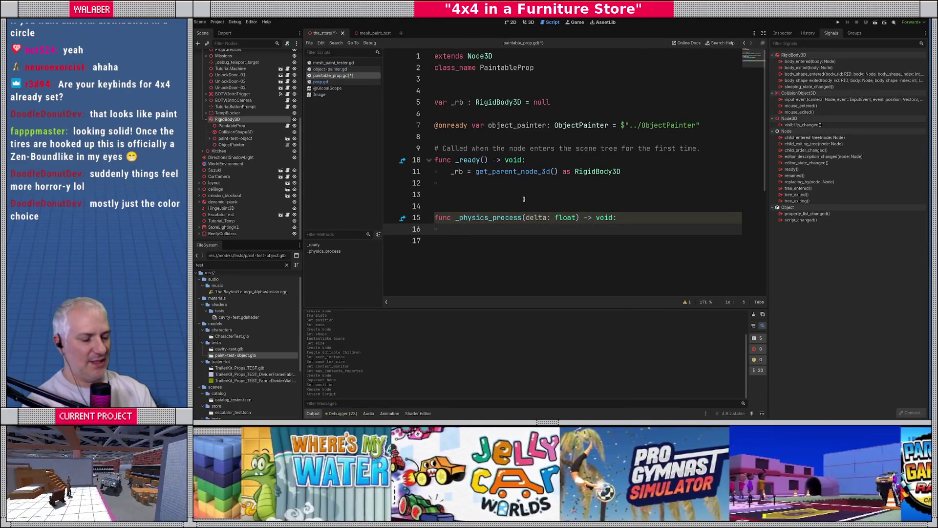
On line 16, write a PhysicsServer3D.body_get_direct_state call using autocomplete.
{"action": "type", "text": "_rb.wo"}
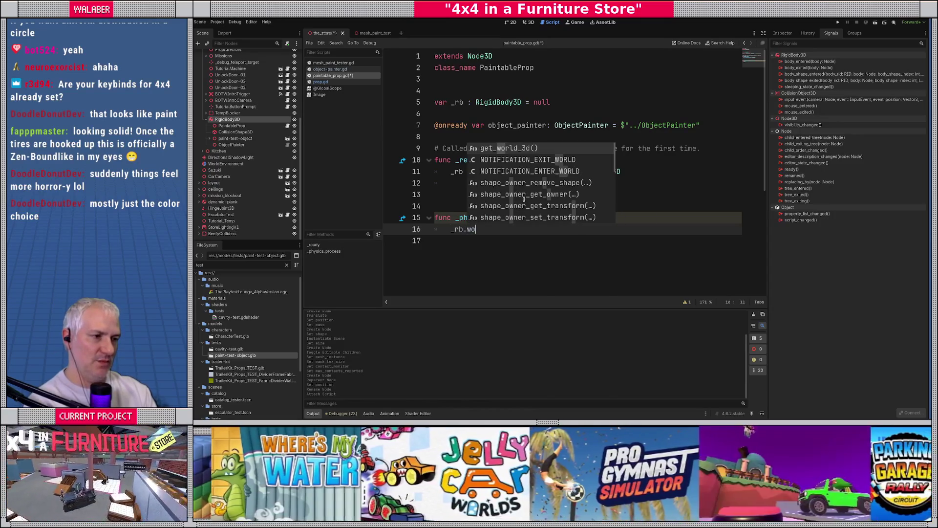
{"action": "key", "text": "Return"}
{"action": "type", "text": ".di"}
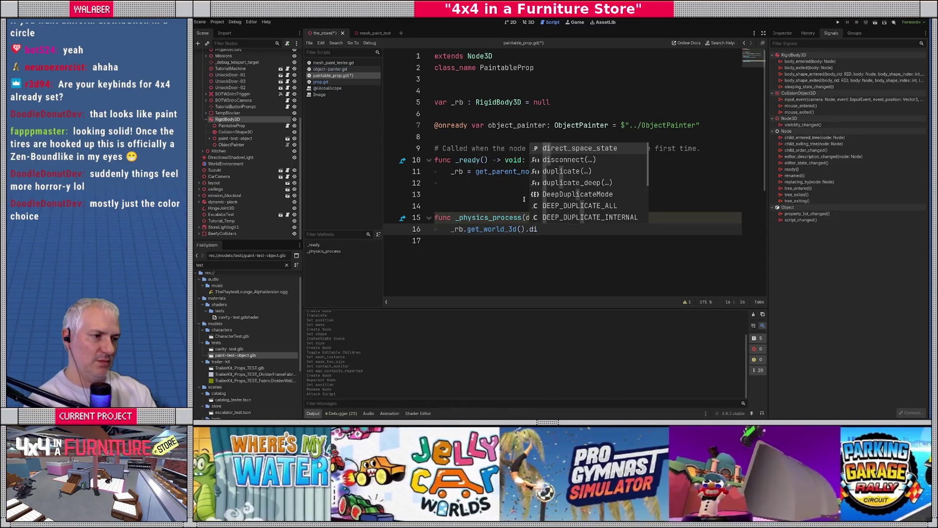
{"action": "key", "text": "BackSpace"}
{"action": "key", "text": "BackSpace"}
{"action": "key", "text": "BackSpace"}
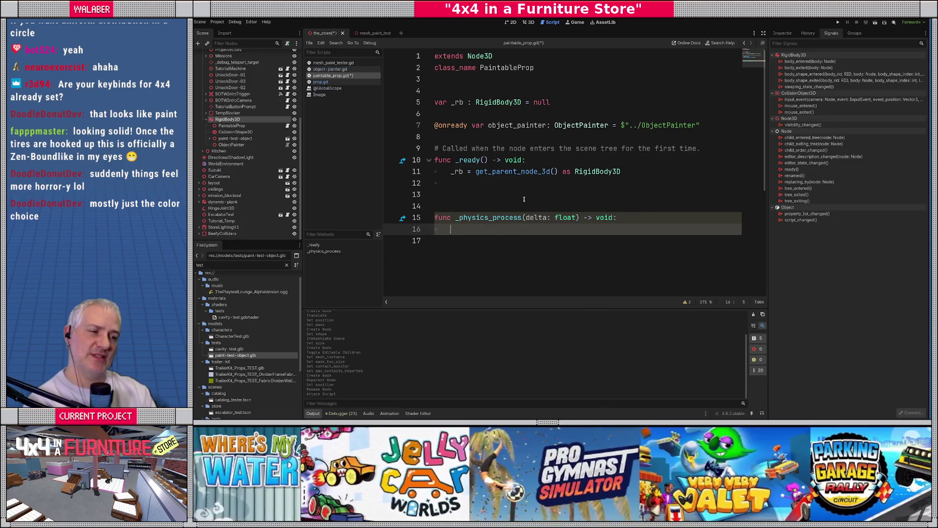
{"action": "type", "text": "Physicss"}
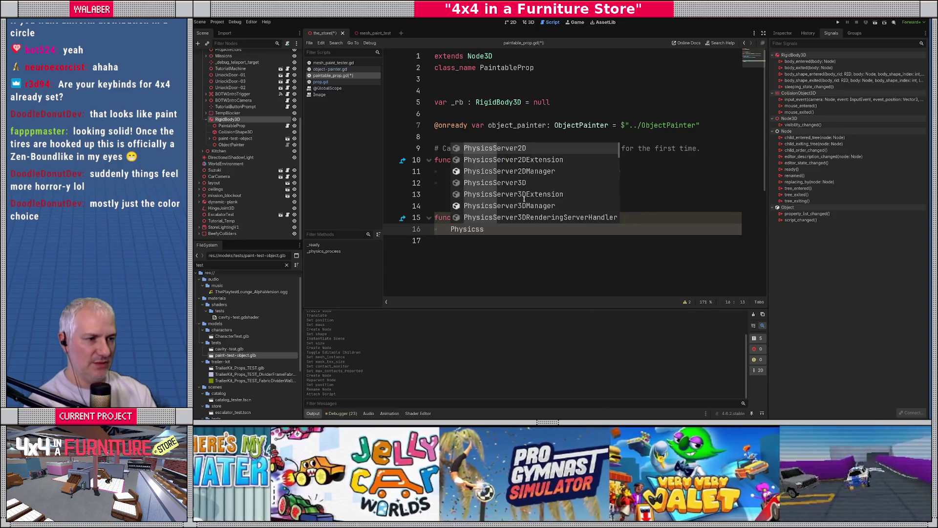
{"action": "key", "text": "Down"}
{"action": "key", "text": "Down"}
{"action": "key", "text": "Down"}
{"action": "key", "text": "Return"}
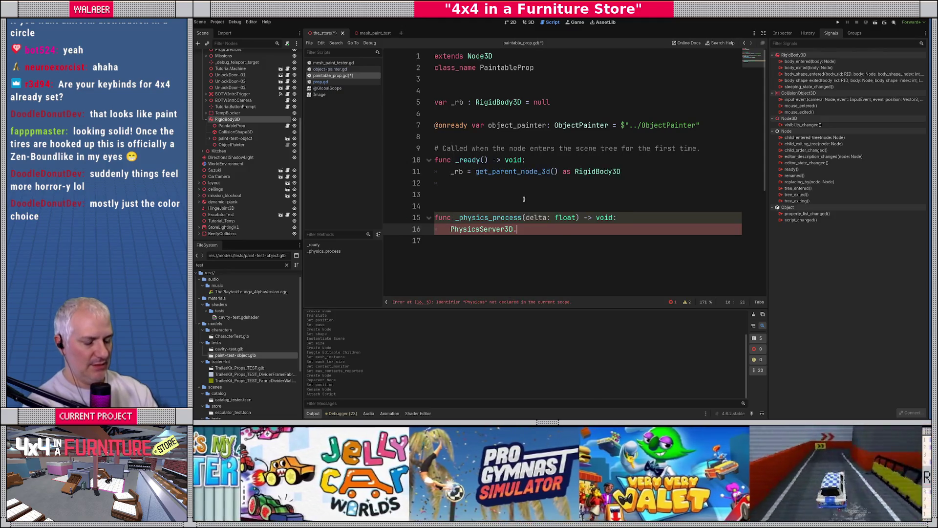
{"action": "type", "text": ".get_body_"}
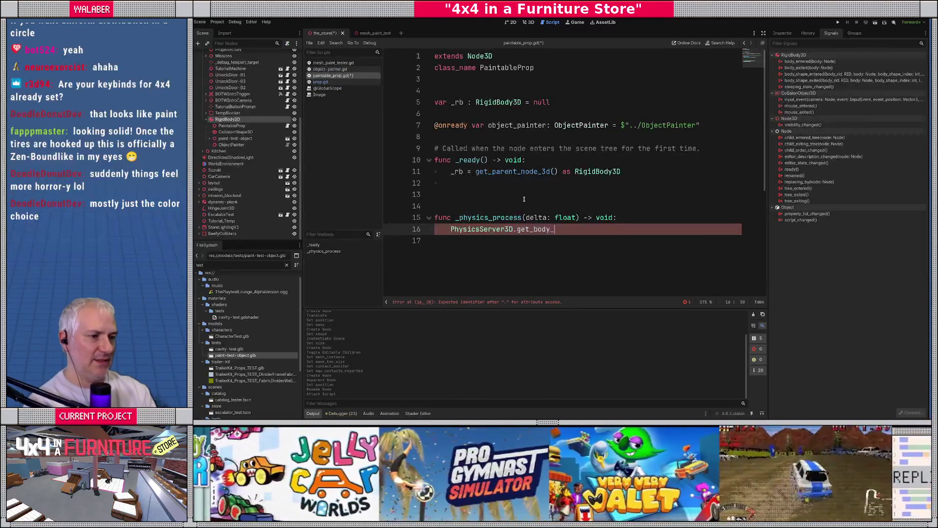
{"action": "key", "text": "BackSpace"}
{"action": "key", "text": "BackSpace"}
{"action": "key", "text": "BackSpace"}
{"action": "key", "text": "BackSpace"}
{"action": "key", "text": "BackSpace"}
{"action": "key", "text": "BackSpace"}
{"action": "type", "text": "d"}
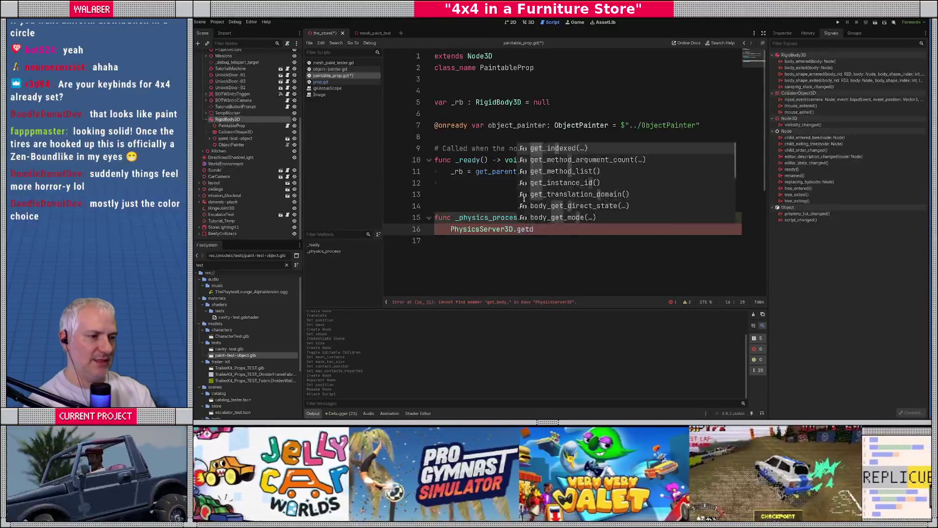
{"action": "key", "text": "BackSpace"}
{"action": "type", "text": "_dire"}
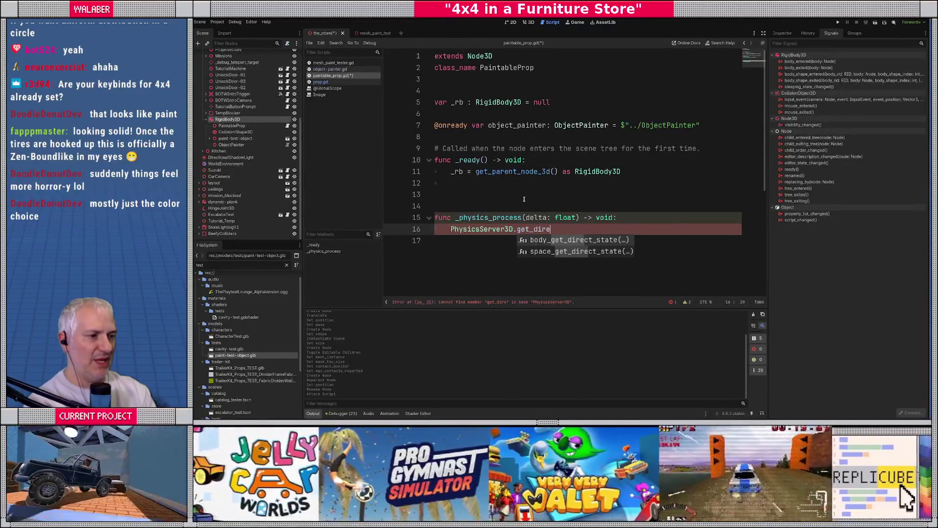
{"action": "key", "text": "Return"}
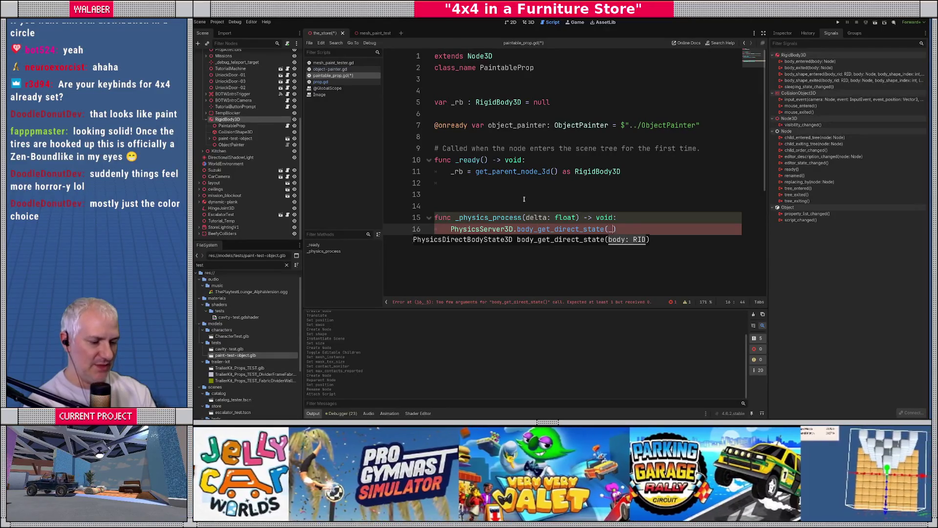
Pass _rb.get_rid() to the call and assign the result to var state.
{"action": "type", "text": "rb.get_ri"}
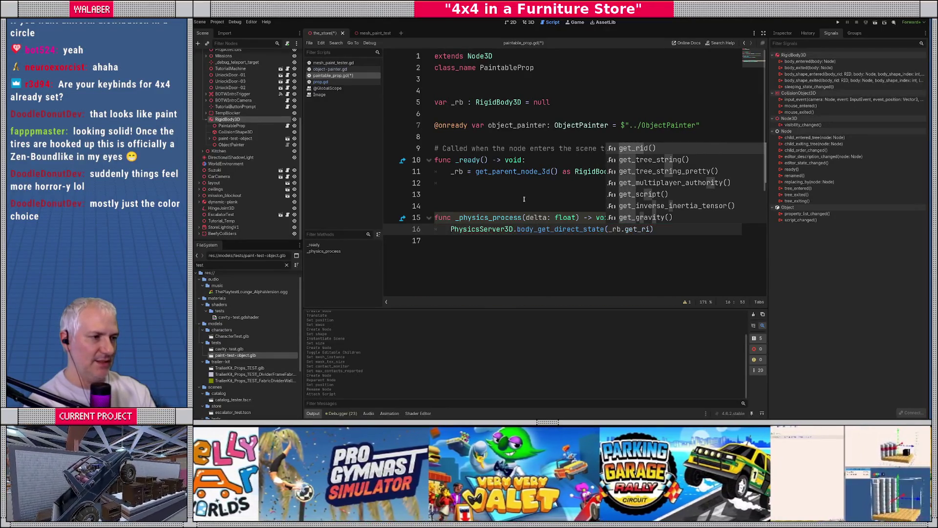
{"action": "key", "text": "Return"}
{"action": "type", "text": "var d"}
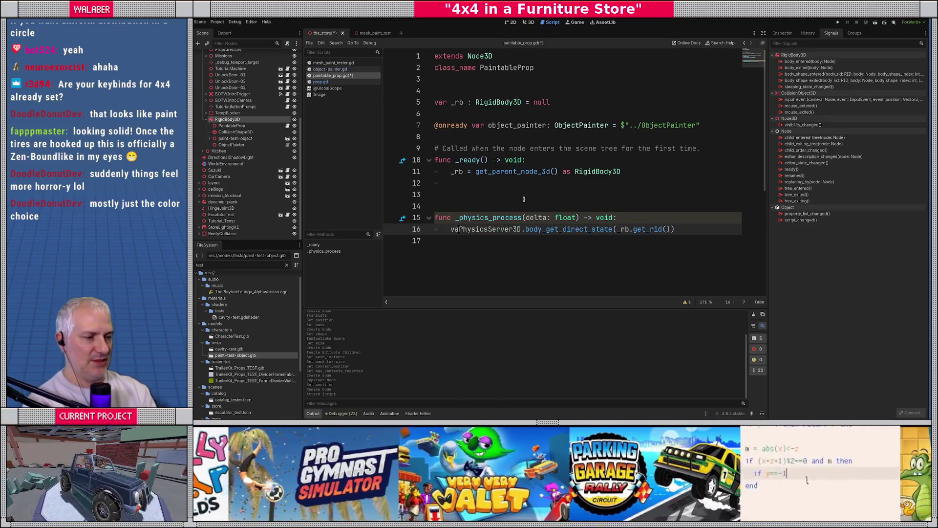
{"action": "type", "text": "tate :="}
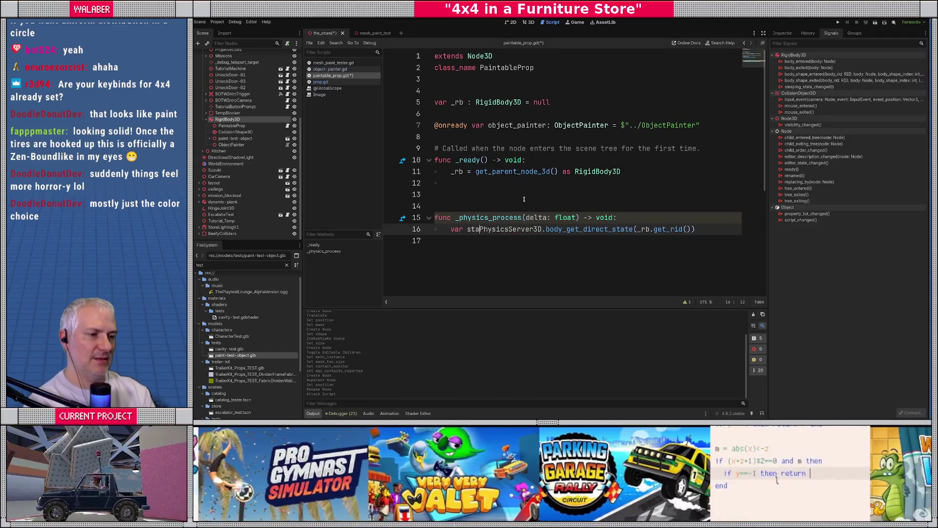
{"action": "key", "text": "End"}
{"action": "key", "text": "Return"}
{"action": "key", "text": "Return"}
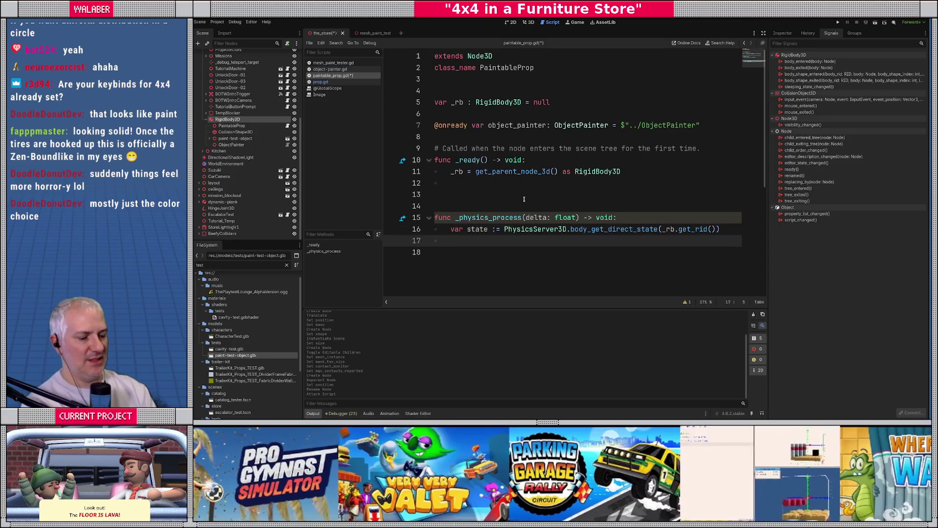
Add the loop for i in range(state.get_contact_count()):.
{"action": "type", "text": "for i"}
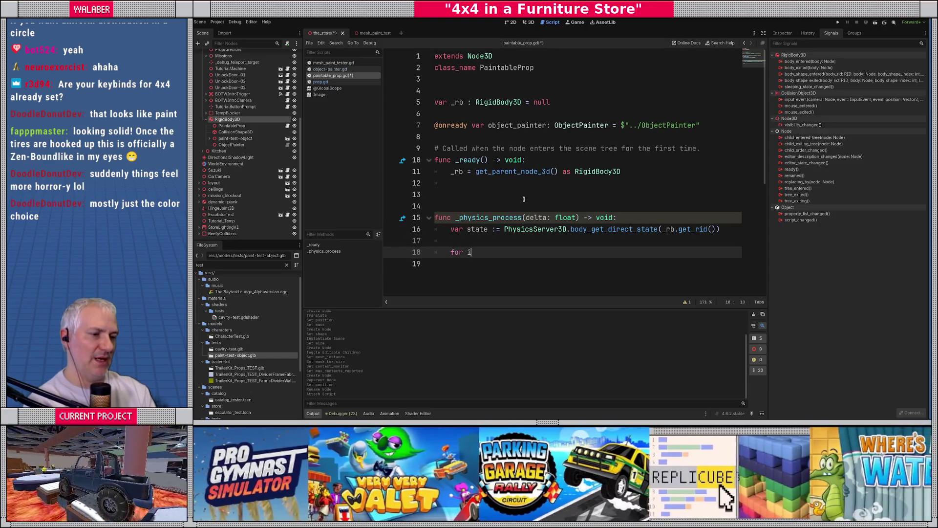
{"action": "type", "text": " in range(stat"}
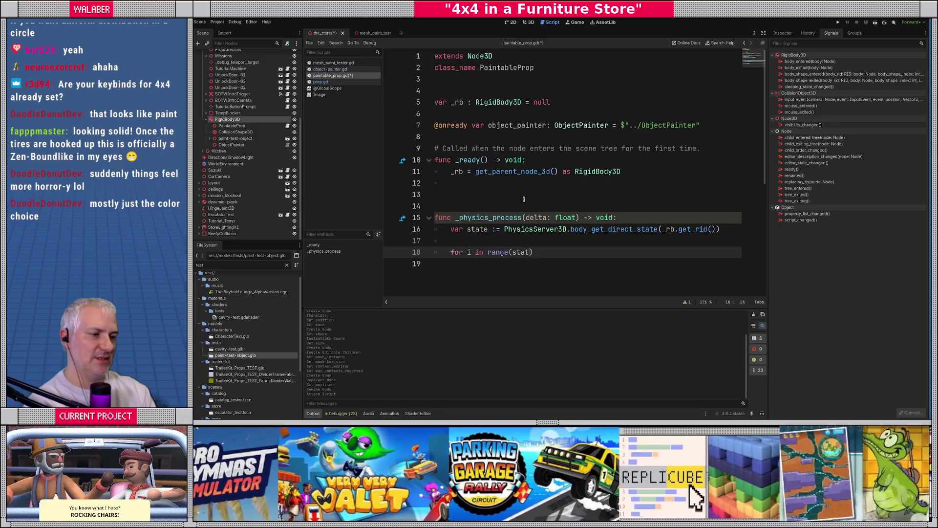
{"action": "type", "text": "e.con"}
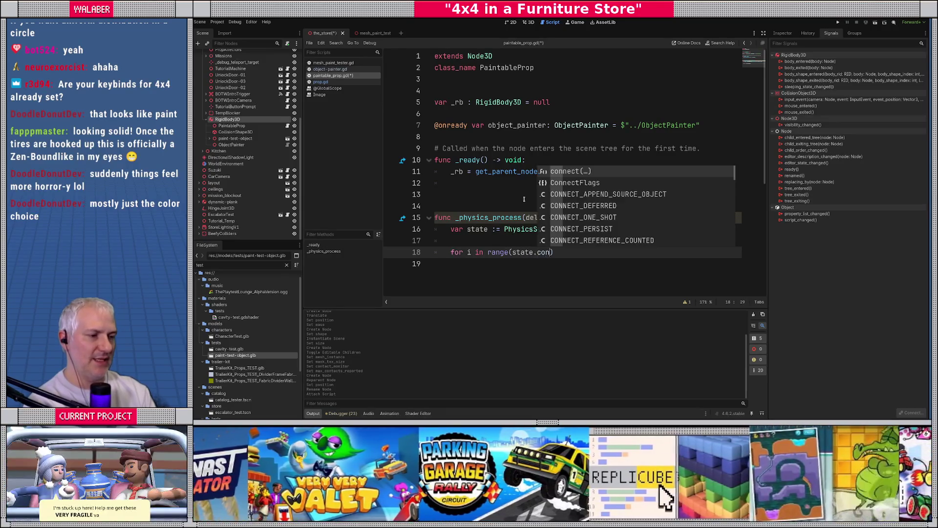
{"action": "type", "text": "tac"}
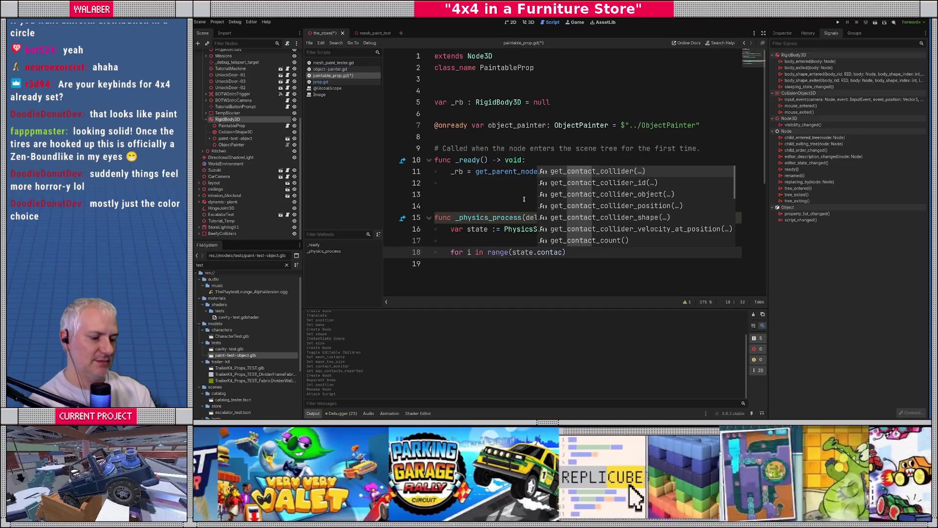
{"action": "type", "text": "t_cou"}
{"action": "key", "text": "Return"}
{"action": "type", "text": "):"}
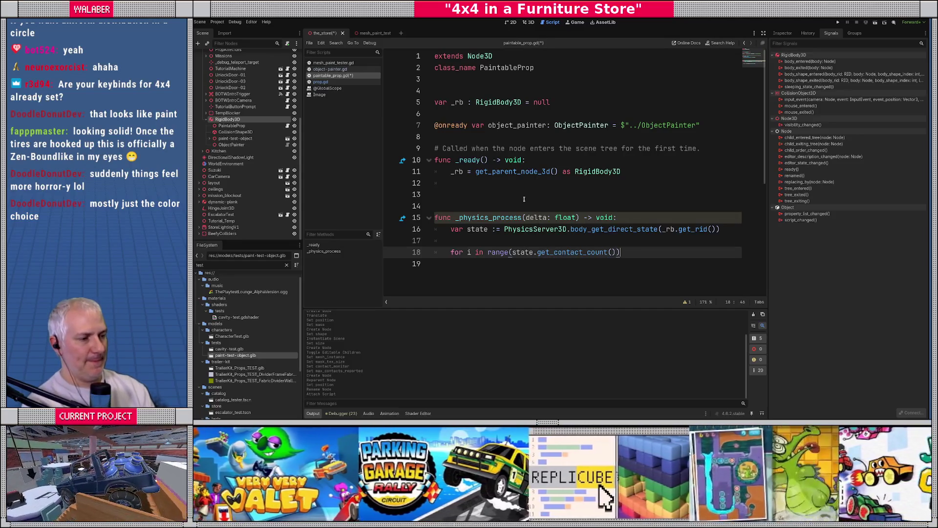
{"action": "key", "text": "Return"}
{"action": "scroll", "coordinate": [556, 235], "scroll_direction": "down", "scroll_amount": 2}
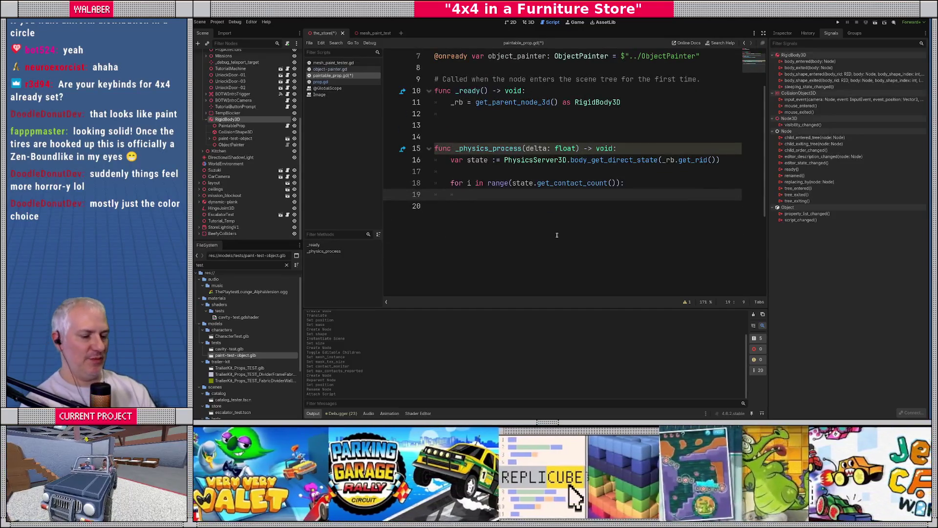
Insert state.get_contact_collider_id() in the loop body and start declaring a col variable.
{"action": "type", "text": "state.get_co"}
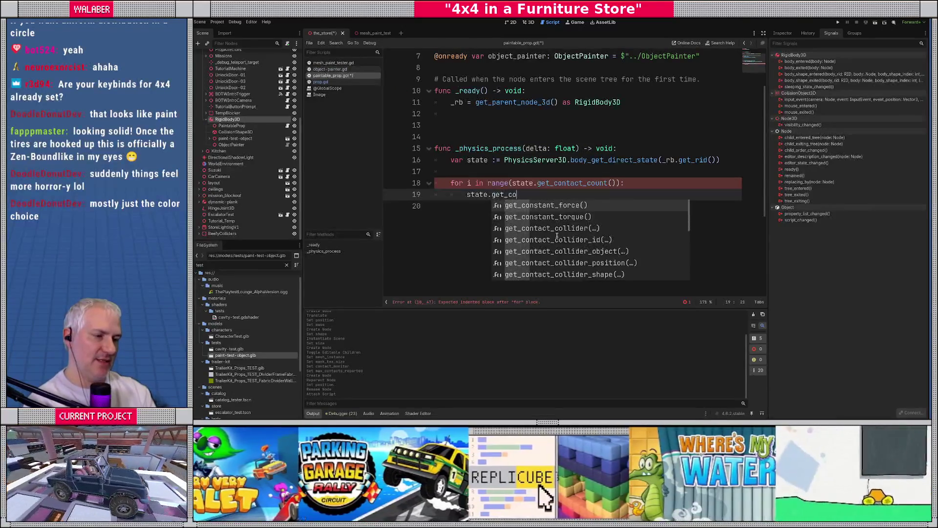
{"action": "type", "text": "ntact_"}
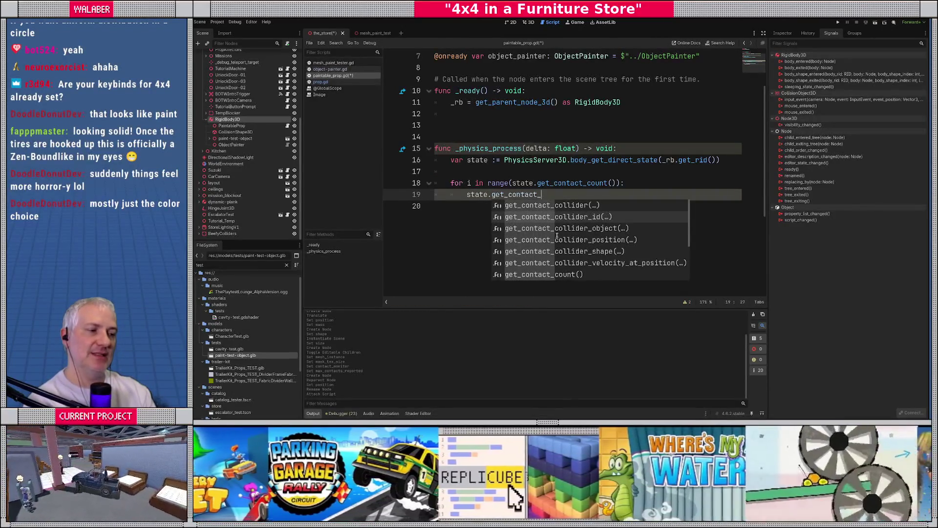
{"action": "key", "text": "Return"}
{"action": "key", "text": "Home"}
{"action": "type", "text": "var col :"}
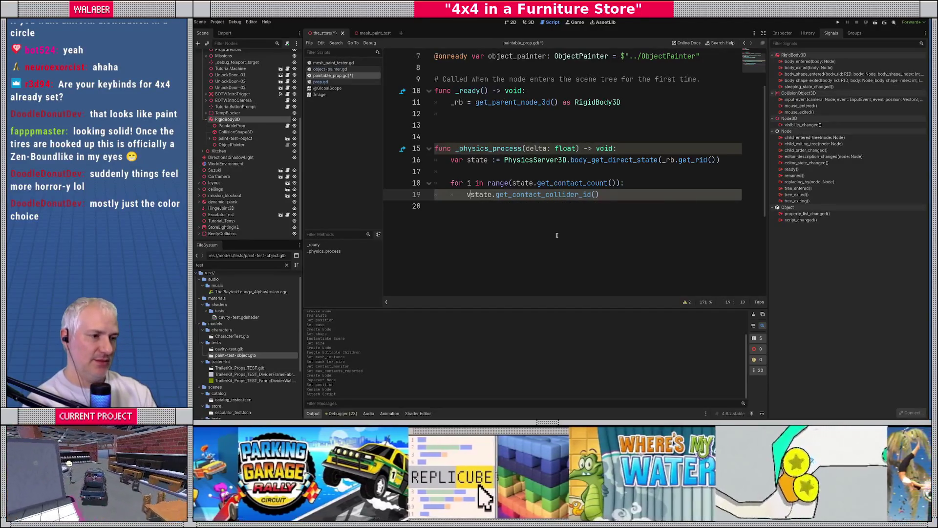
{"action": "type", "text": " Node3D ="}
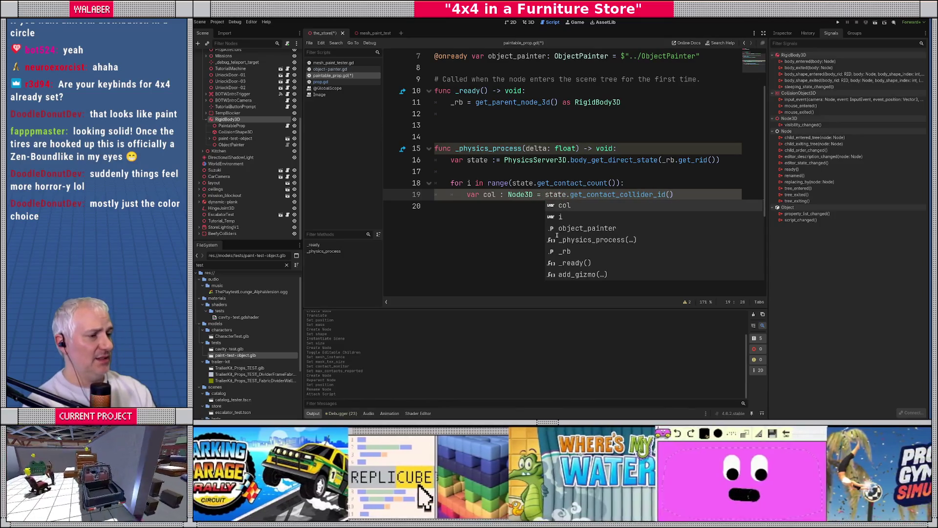
{"action": "key", "text": "Left"}
{"action": "key", "text": "Left"}
{"action": "key", "text": "Left"}
{"action": "key", "text": "BackSpace"}
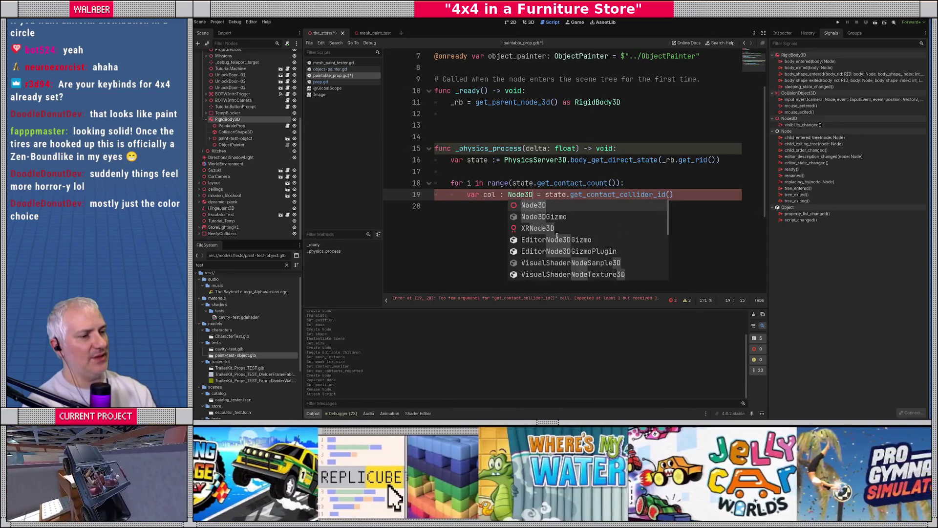
{"action": "key", "text": "BackSpace"}
{"action": "key", "text": "BackSpace"}
{"action": "key", "text": "BackSpace"}
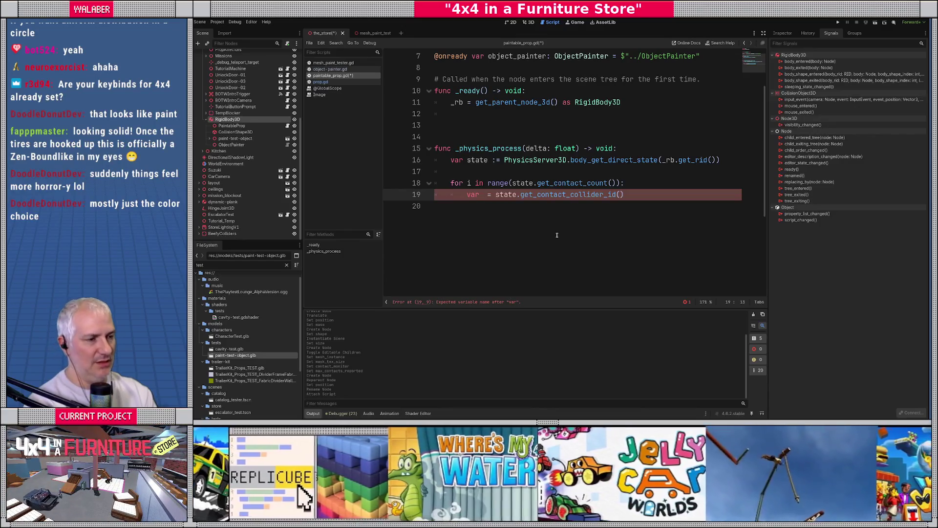
Declare col : Node3D from the contact collider call with index (i).
{"action": "type", "text": "col : Nod"}
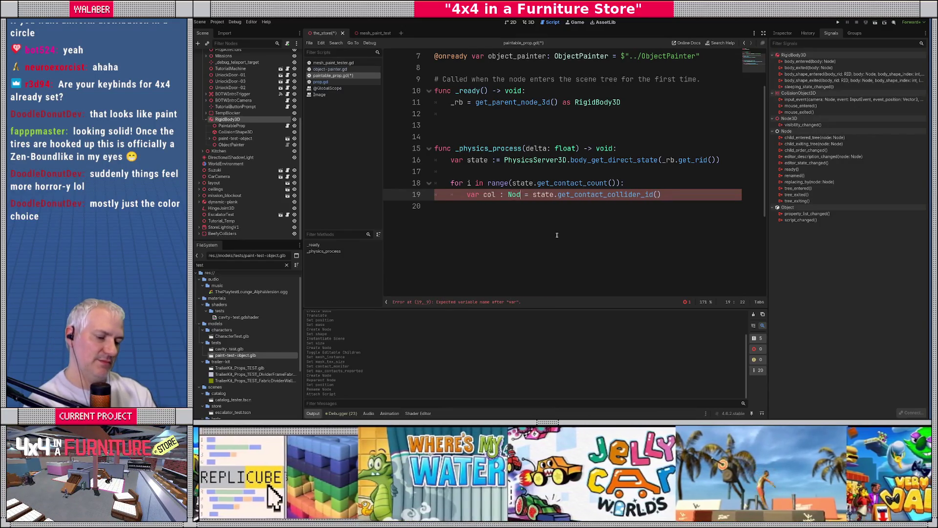
{"action": "type", "text": "e3D"}
{"action": "key", "text": "End"}
{"action": "key", "text": "BackSpace"}
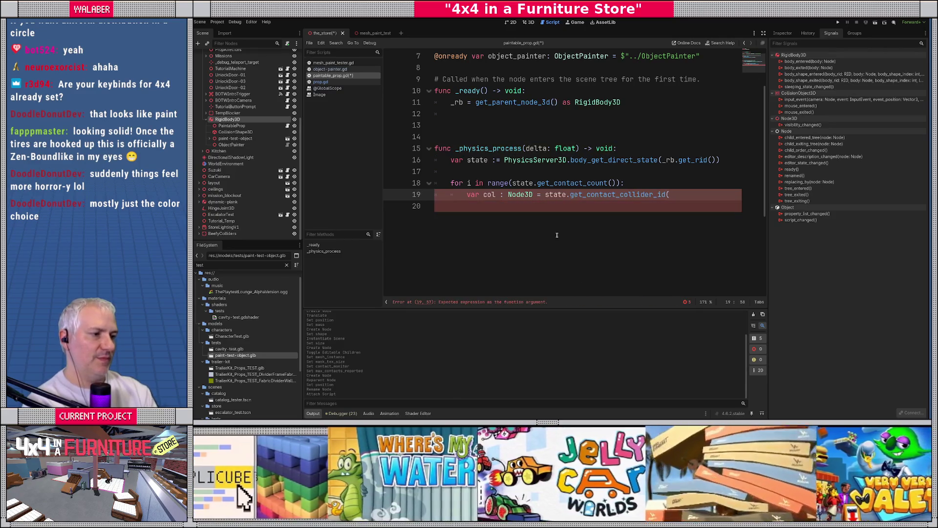
{"action": "key", "text": "BackSpace"}
{"action": "type", "text": "(i"}
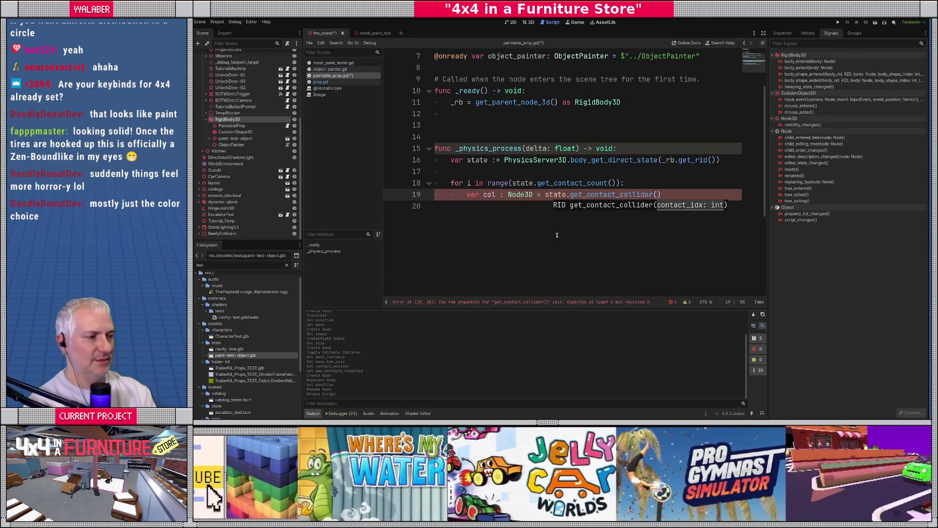
{"action": "type", "text": ")"}
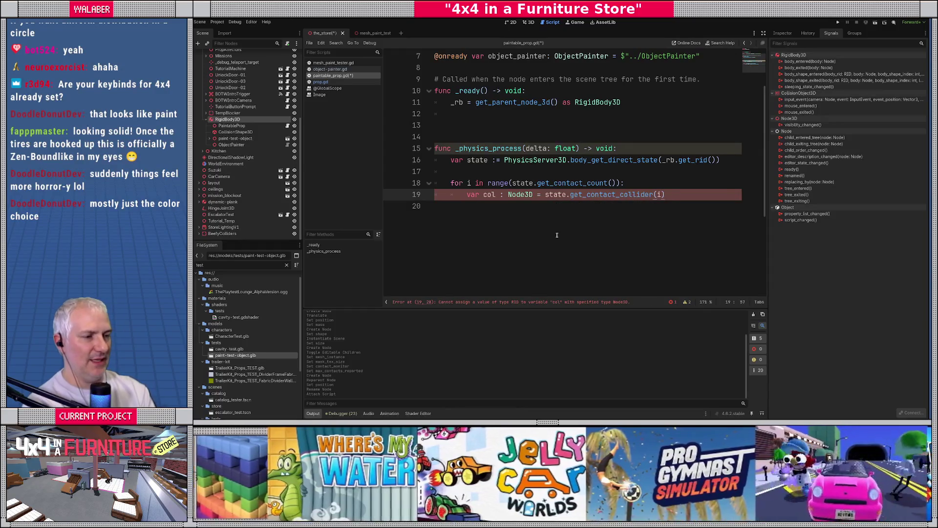
{"action": "key", "text": "Return"}
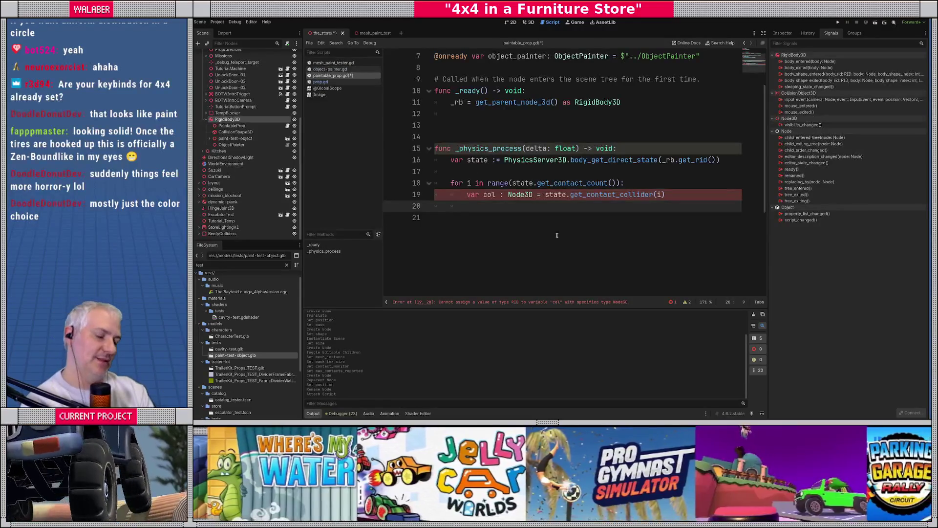
Cast the collider with var t := col as CrawlerTire.
{"action": "type", "text": "var t :"}
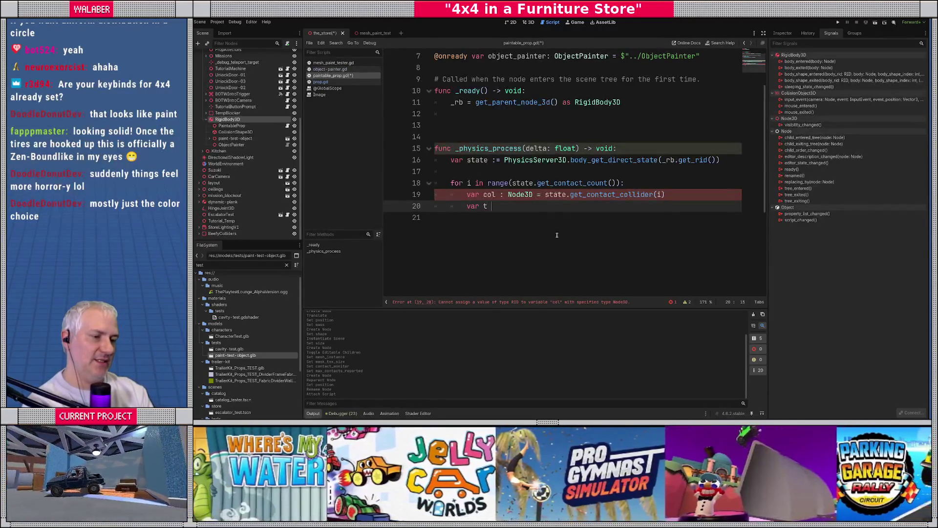
{"action": "type", "text": "= col as"}
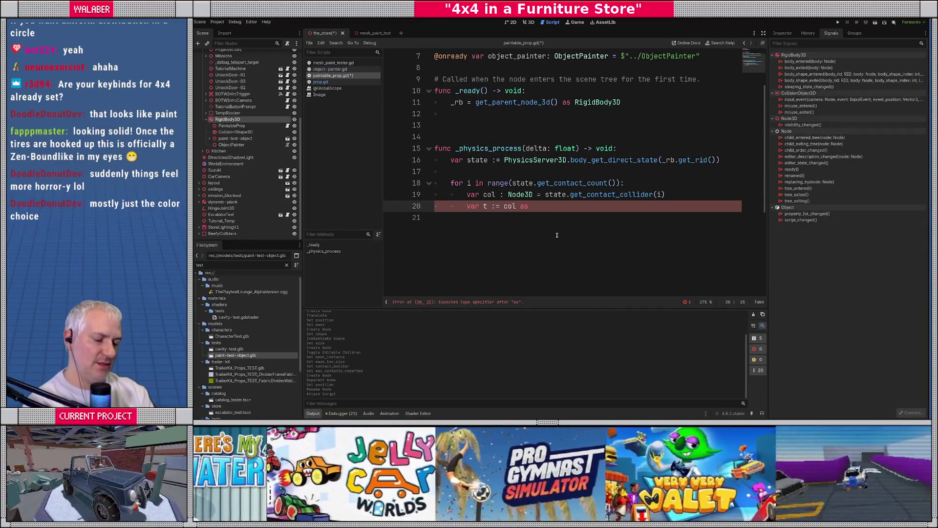
{"action": "type", "text": "wlerR"}
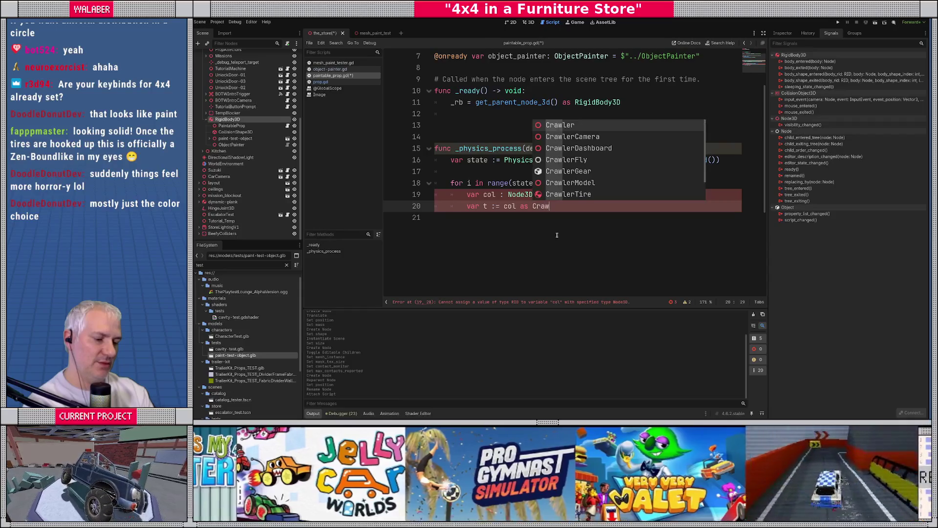
{"action": "key", "text": "Return"}
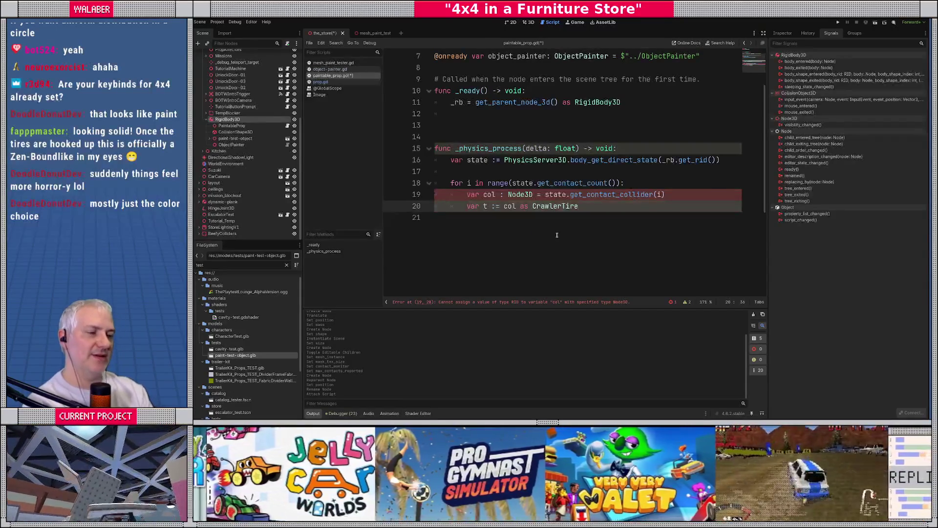
{"action": "key", "text": "Return"}
Add var is_tire := false above the tire cast.
{"action": "type", "text": "if"}
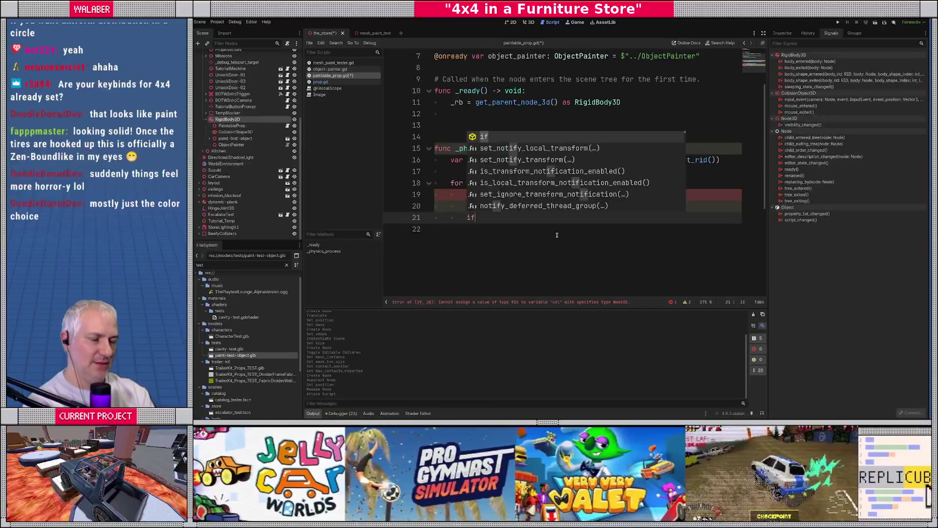
{"action": "key", "text": "BackSpace"}
{"action": "key", "text": "BackSpace"}
{"action": "key", "text": "Up"}
{"action": "key", "text": "ctrl+shift+Return"}
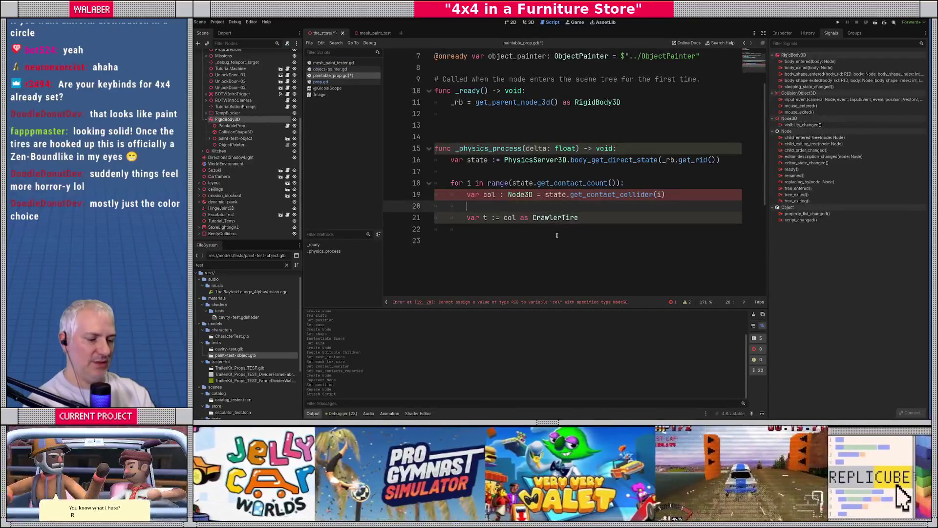
{"action": "type", "text": "var is_tire := false"}
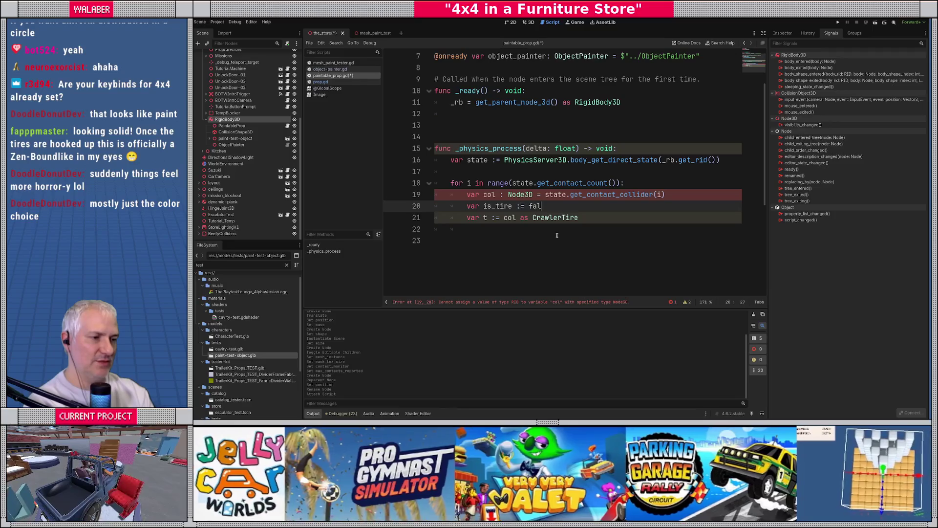
{"action": "key", "text": "Down"}
{"action": "key", "text": "Down"}
Add var gs := col as CrawlerTireGripSphere below the tire cast.
{"action": "type", "text": "if t"}
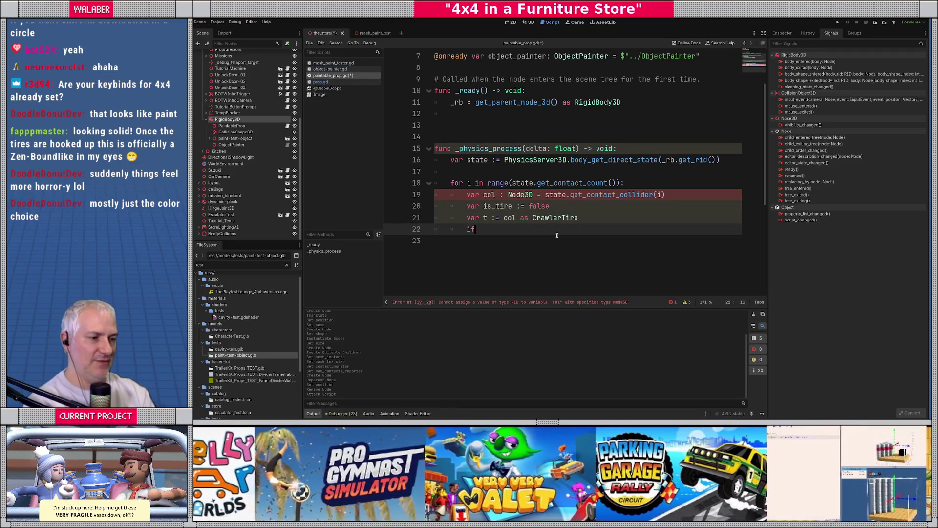
{"action": "key", "text": "Escape"}
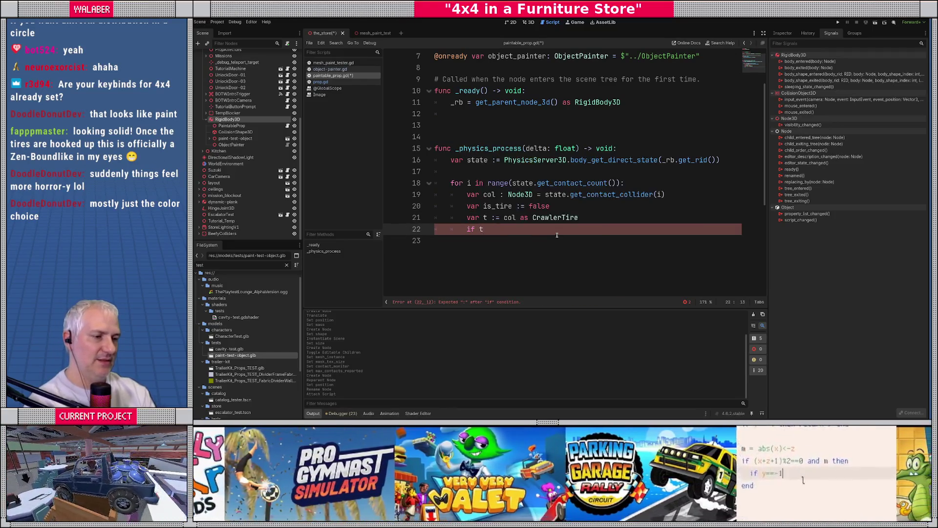
{"action": "key", "text": "BackSpace"}
{"action": "key", "text": "BackSpace"}
{"action": "key", "text": "BackSpace"}
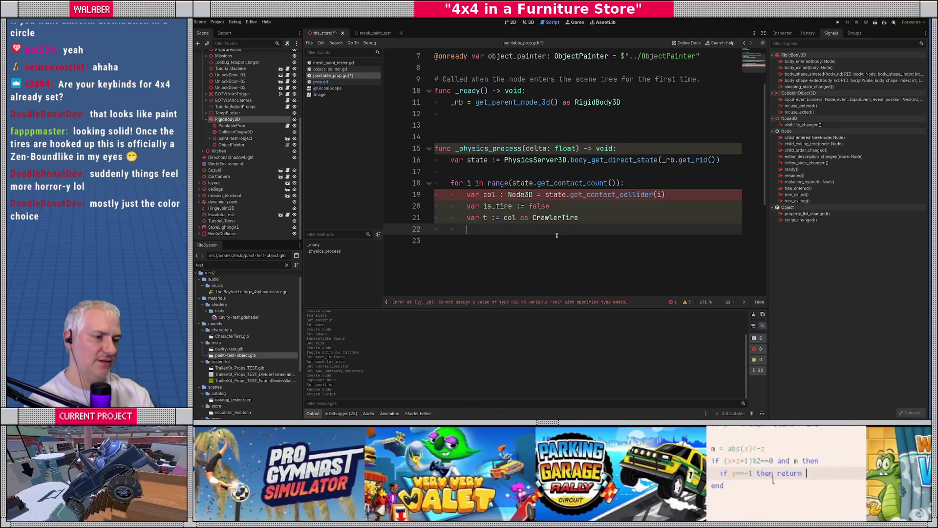
{"action": "type", "text": "var gs := c"}
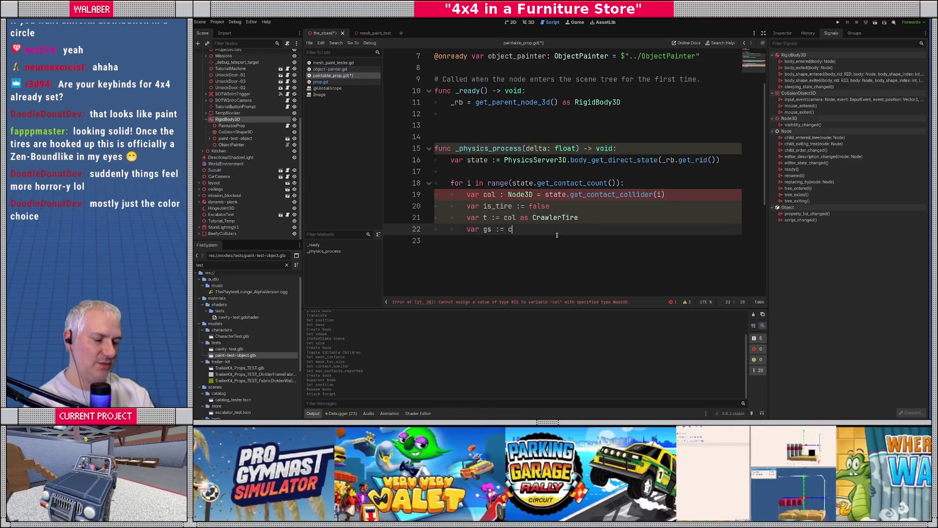
{"action": "type", "text": "ol as grips"}
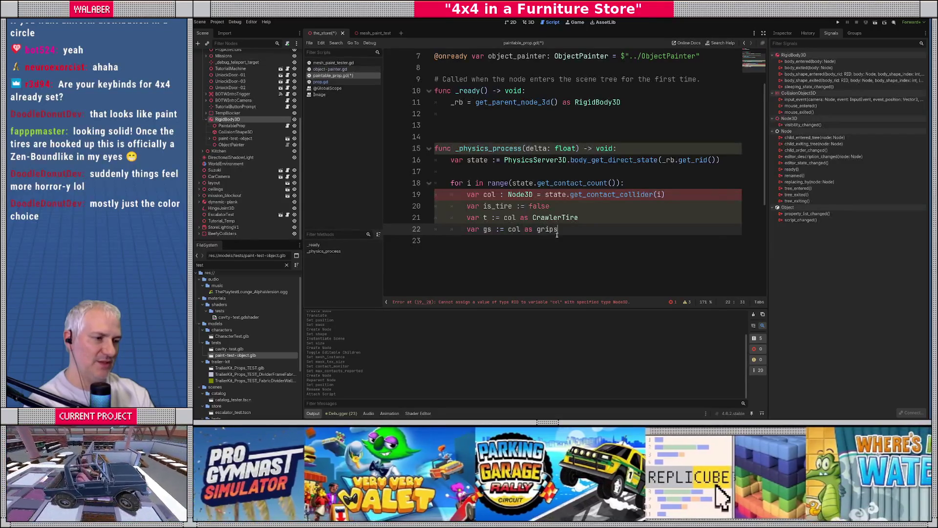
{"action": "key", "text": "Return"}
{"action": "key", "text": "Return"}
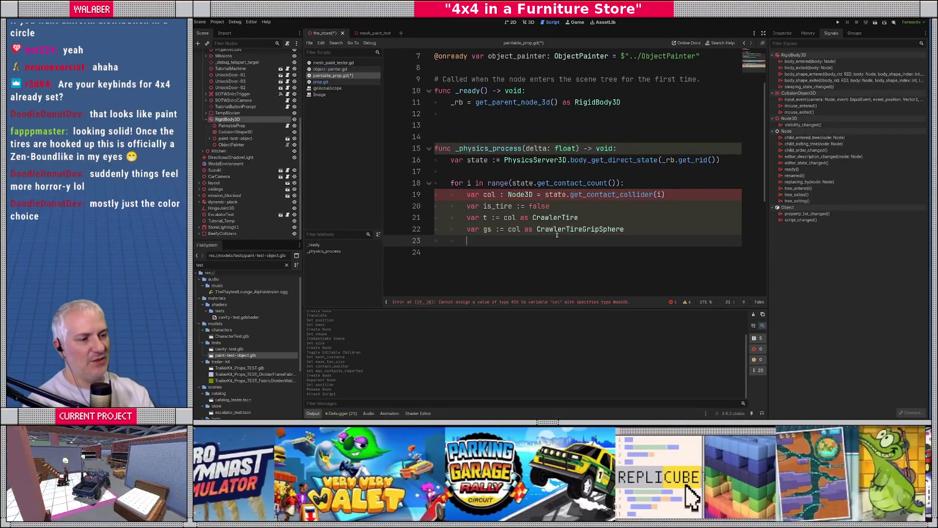
{"action": "key", "text": "Return"}
Add 'if t or gs:' setting is_tire = true.
{"action": "type", "text": "if t or "}
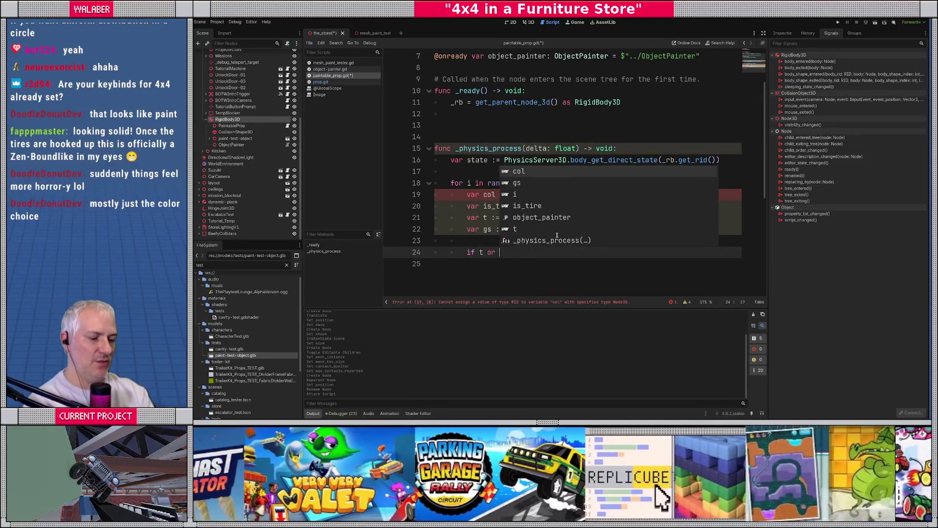
{"action": "type", "text": "gs:"}
{"action": "key", "text": "Return"}
{"action": "type", "text": "is_"}
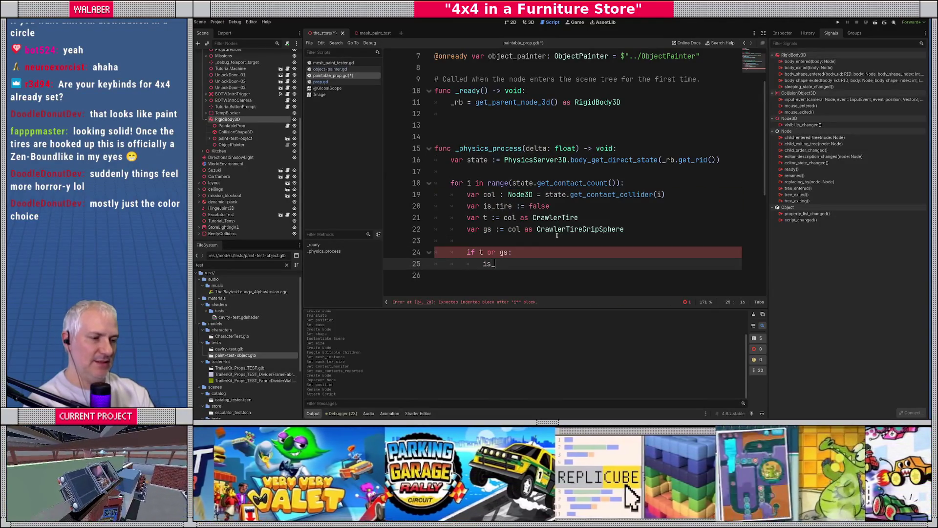
{"action": "type", "text": "tire = true;"}
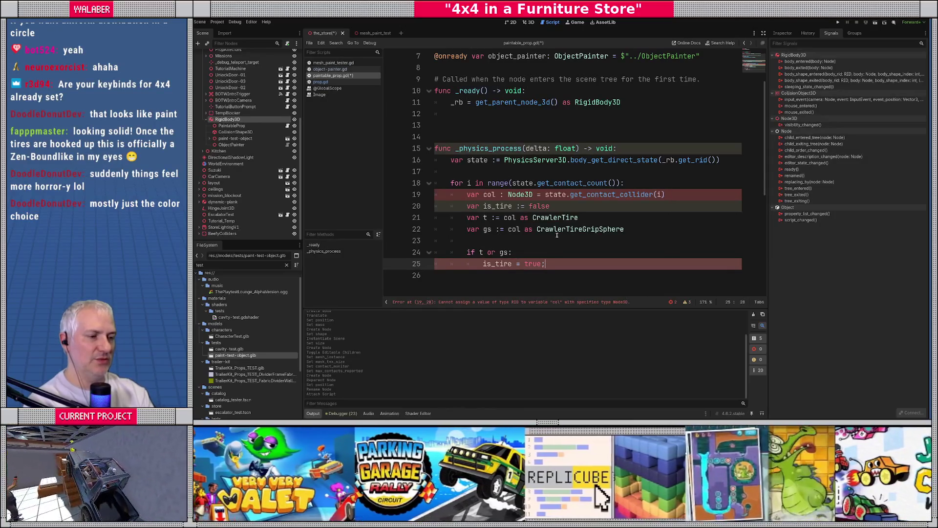
{"action": "key", "text": "BackSpace"}
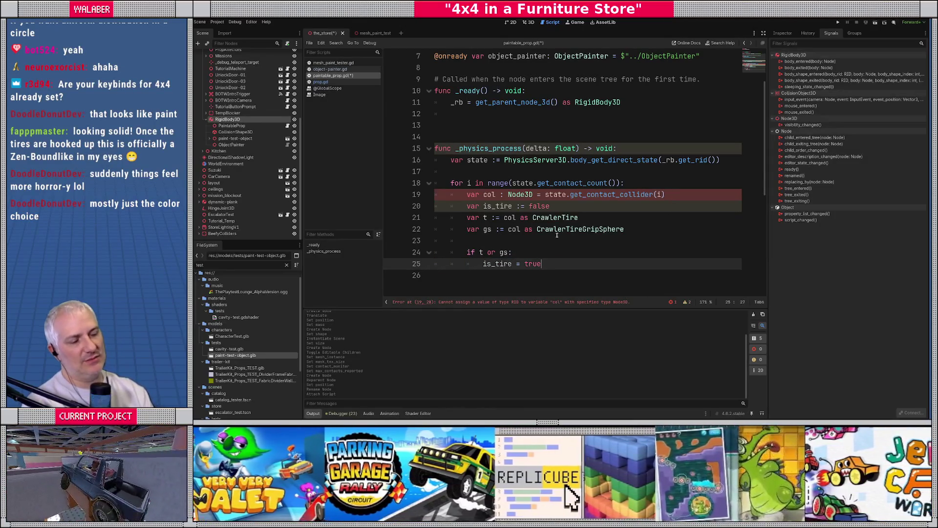
{"action": "scroll", "coordinate": [488, 191], "scroll_direction": "down", "scroll_amount": 1}
{"action": "left_click", "coordinate": [465, 175]}
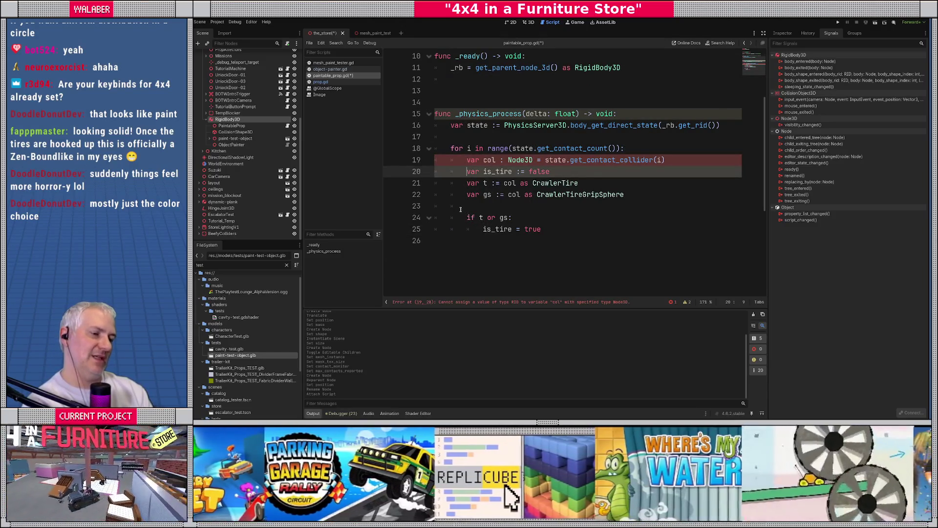
Move is_tire below the casts and set it to (t!=null or gs!=null).
{"action": "key", "text": "alt+Down"}
{"action": "key", "text": "alt+Down"}
{"action": "key", "text": "alt+Down"}
{"action": "key", "text": "End"}
{"action": "key", "text": "BackSpace"}
{"action": "key", "text": "BackSpace"}
{"action": "key", "text": "BackSpace"}
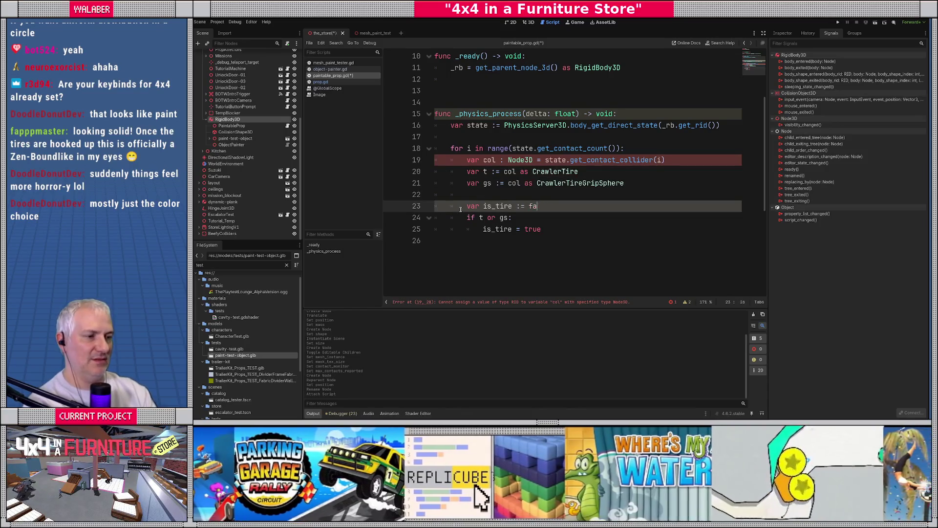
{"action": "key", "text": "BackSpace"}
{"action": "key", "text": "BackSpace"}
{"action": "type", "text": "(t"}
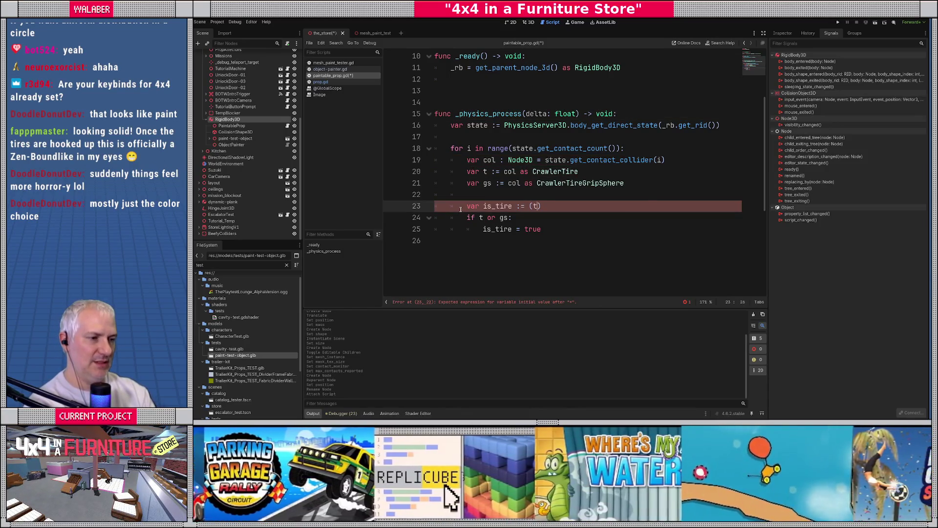
{"action": "type", "text": "!=null"}
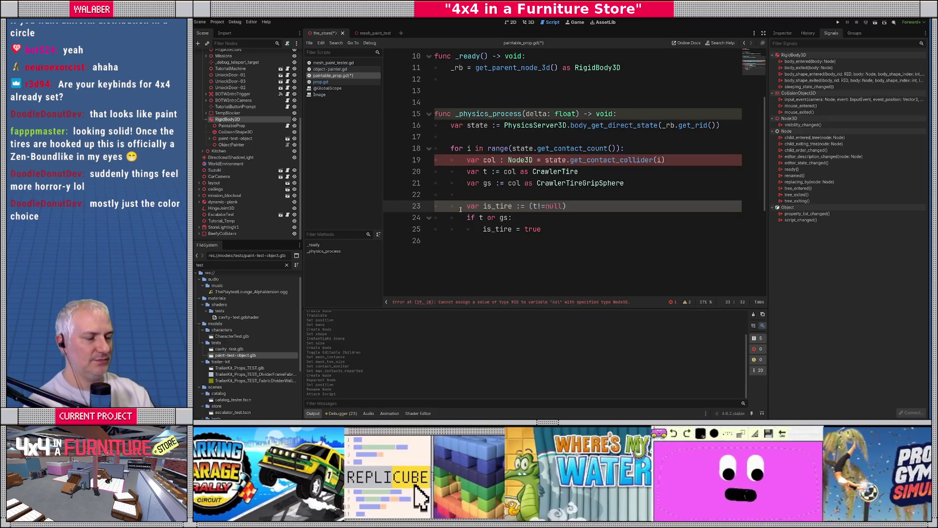
{"action": "type", "text": " or gs!=-"}
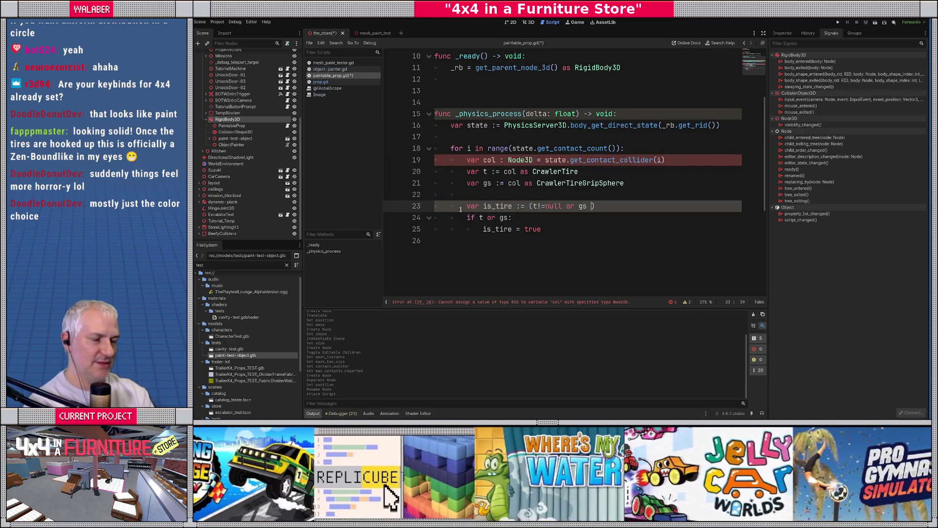
{"action": "key", "text": "BackSpace"}
{"action": "type", "text": "null)"}
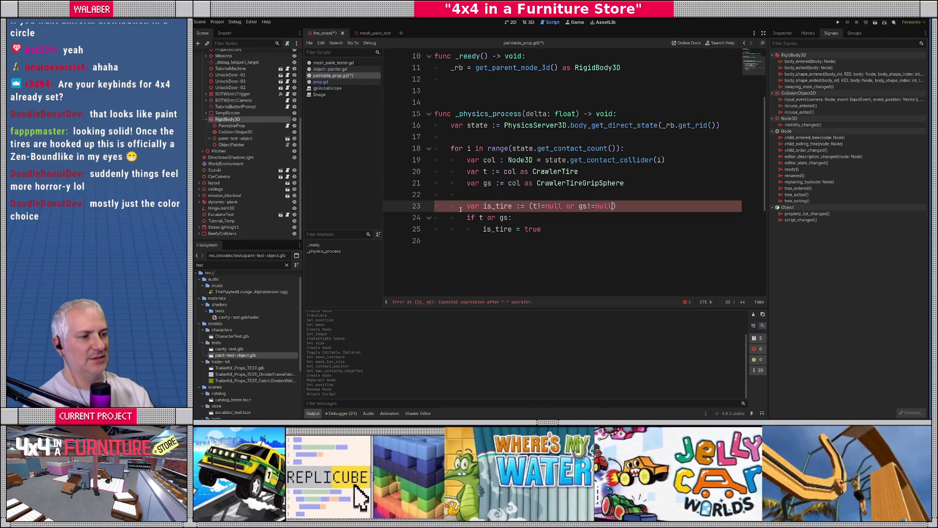
Replace the old if block with 'if not is_tire: continue'.
{"action": "key", "text": "shift+Down"}
{"action": "key", "text": "shift+Down"}
{"action": "key", "text": "BackSpace"}
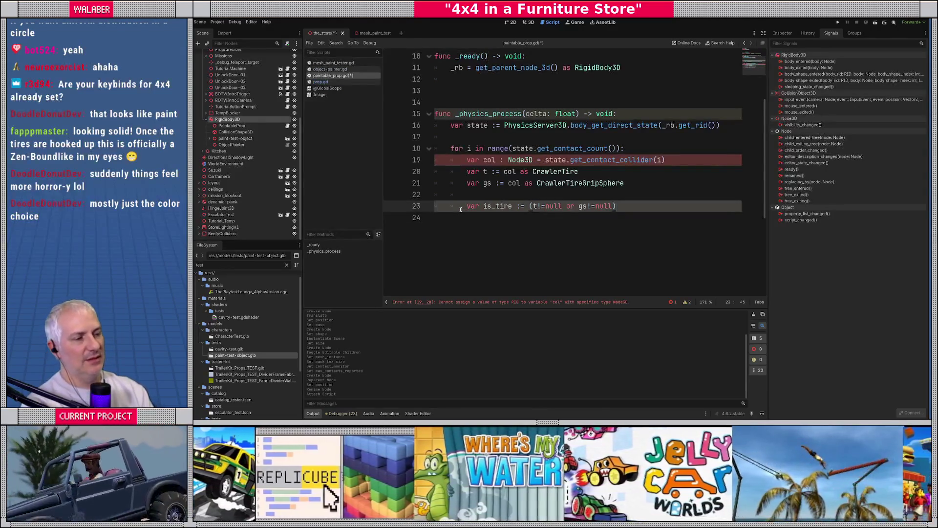
{"action": "key", "text": "Return"}
{"action": "type", "text": "if not is"}
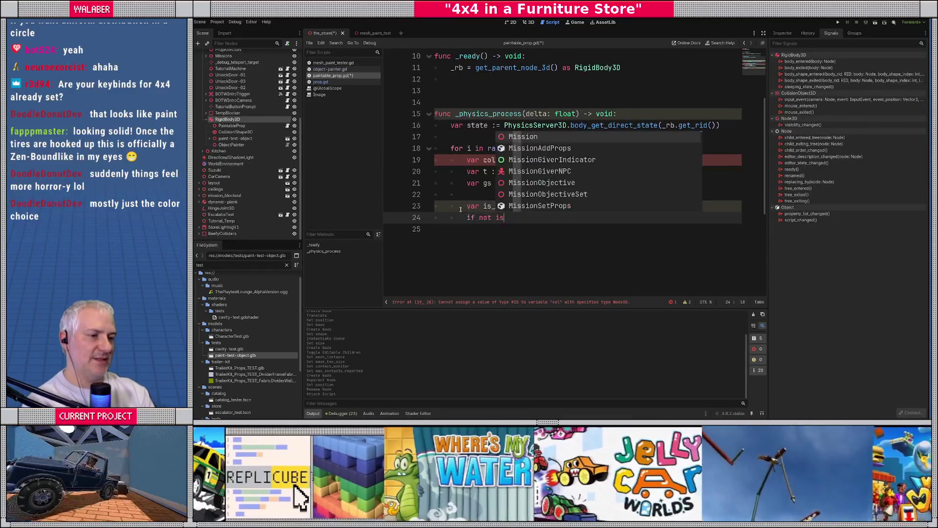
{"action": "type", "text": "_tire:"}
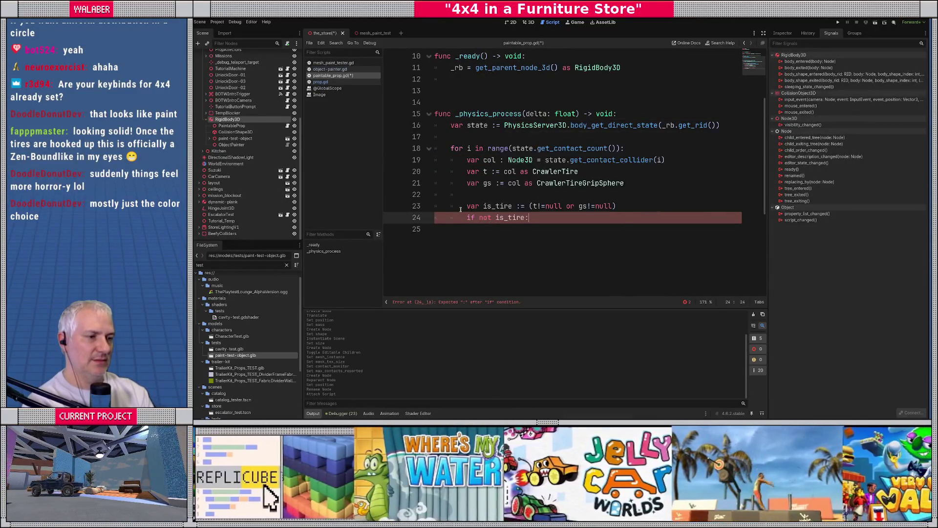
{"action": "key", "text": "Return"}
{"action": "type", "text": "continue"}
{"action": "key", "text": "Return"}
{"action": "key", "text": "Return"}
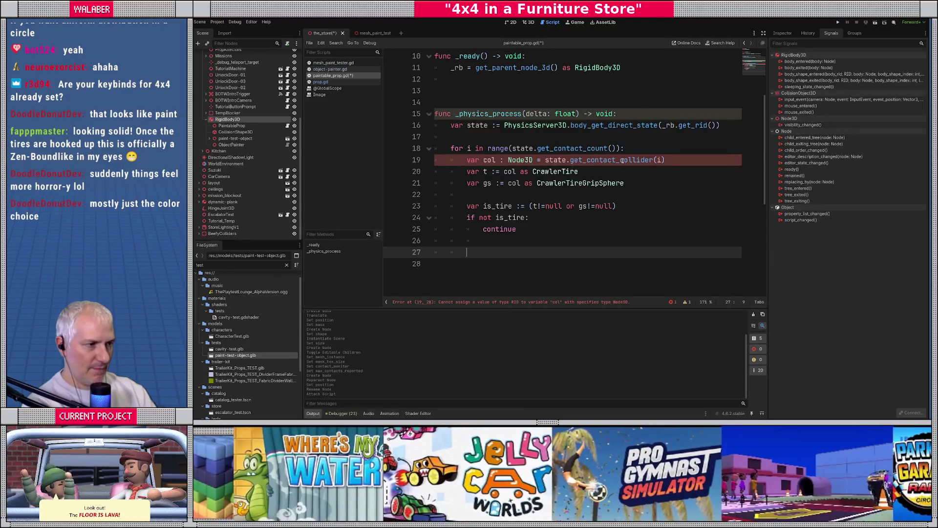
{"action": "mouse_move", "coordinate": [622, 161]}
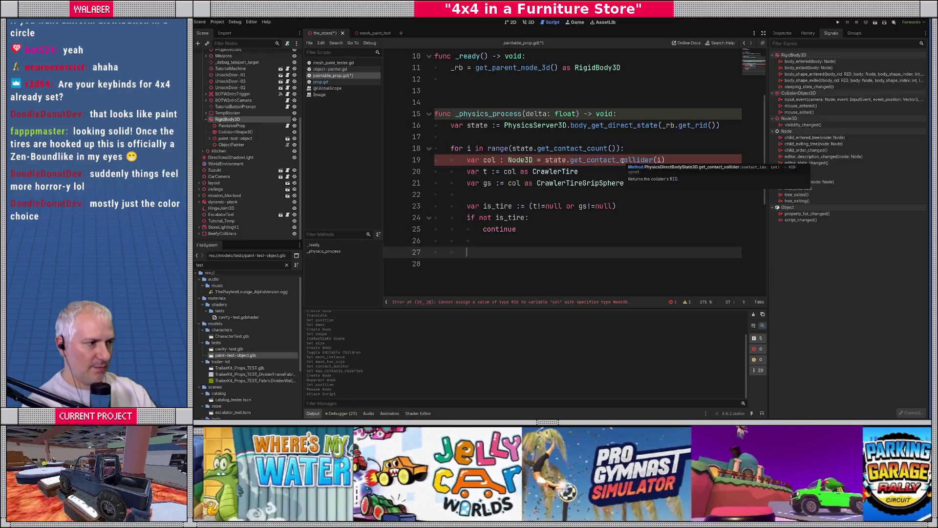
Open the documentation for get_contact_collider.
{"action": "left_click", "coordinate": [591, 159], "text": "ctrl"}
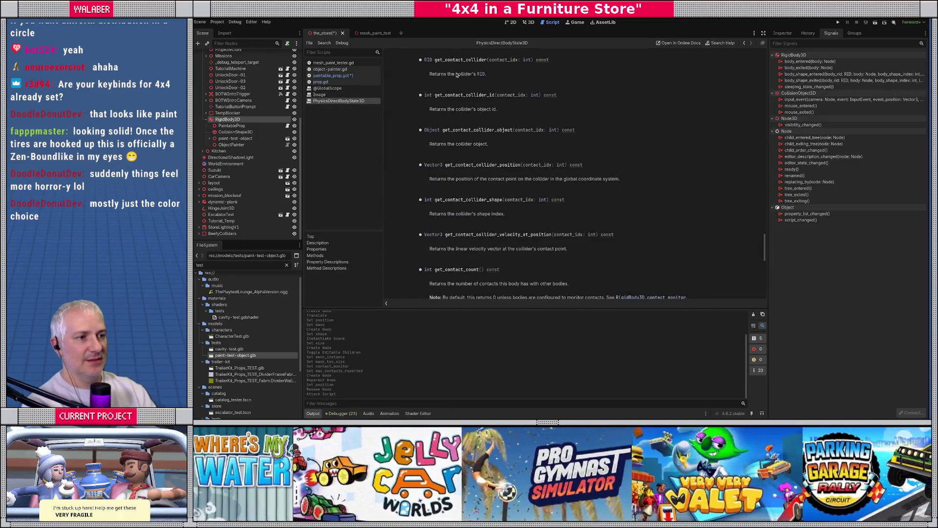
{"action": "scroll", "coordinate": [536, 138], "scroll_direction": "up", "scroll_amount": 1}
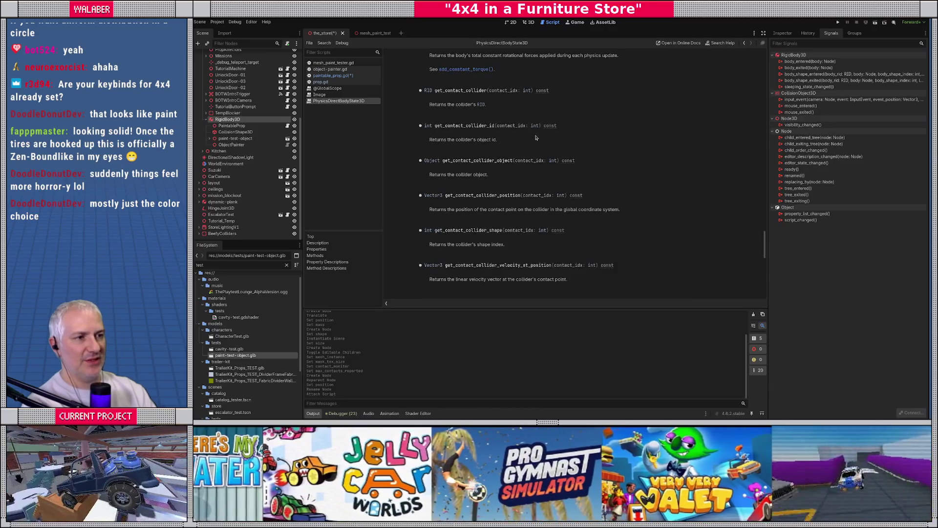
{"action": "scroll", "coordinate": [535, 138], "scroll_direction": "up", "scroll_amount": 4}
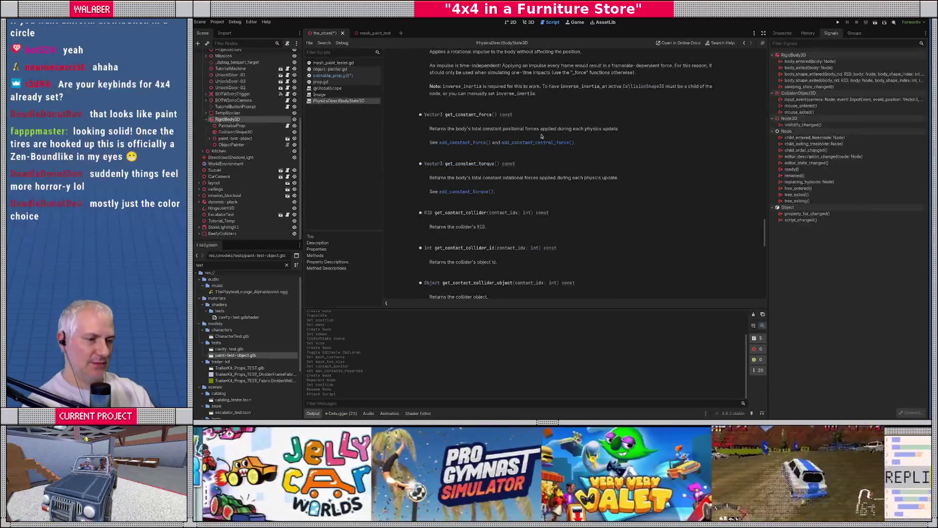
Search all project files for get_contact_c and open the impact_sound_source.gd match.
{"action": "key", "text": "ctrl+shift+f"}
{"action": "type", "text": "get"}
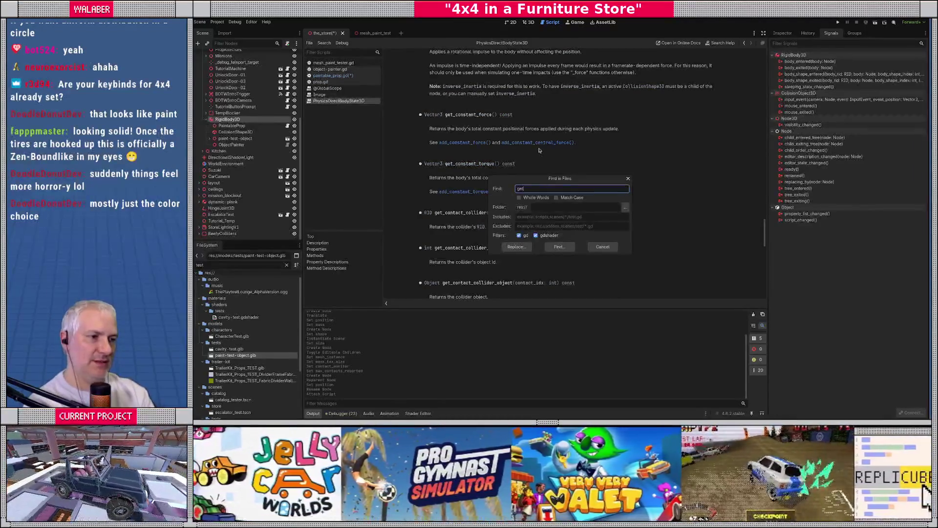
{"action": "type", "text": "_conta"}
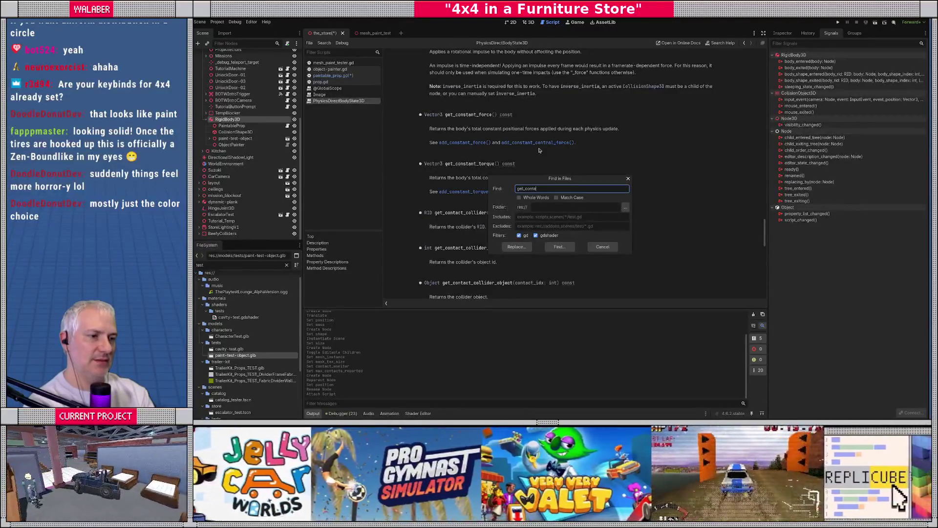
{"action": "type", "text": "ct_"}
{"action": "key", "text": "Return"}
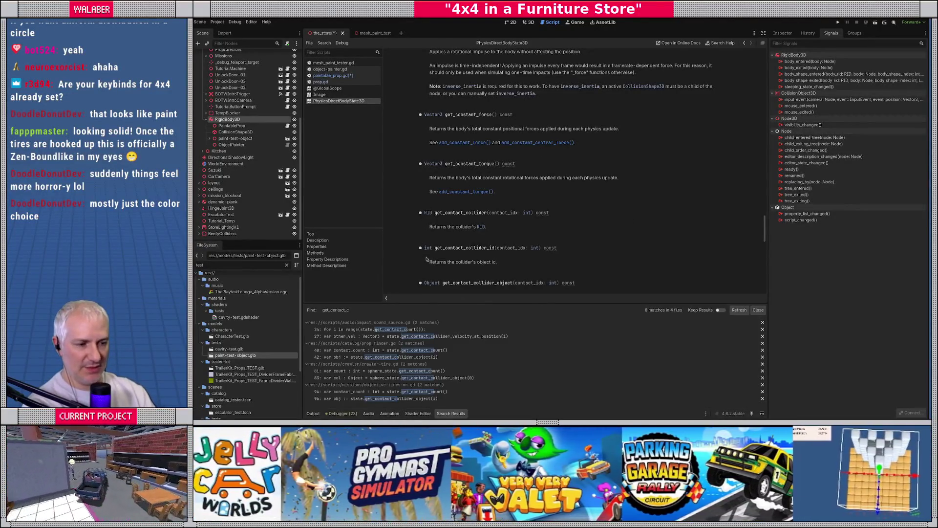
{"action": "left_click", "coordinate": [342, 329]}
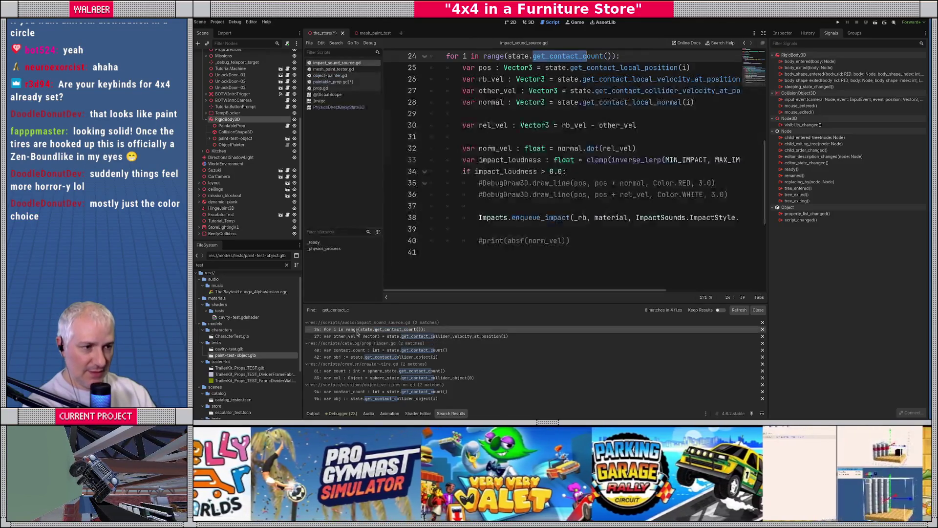
Select get_contact_collider_object on line 83 of crawler-tire.gd, then return to paintable_prop.gd.
{"action": "scroll", "coordinate": [487, 199], "scroll_direction": "up", "scroll_amount": 1}
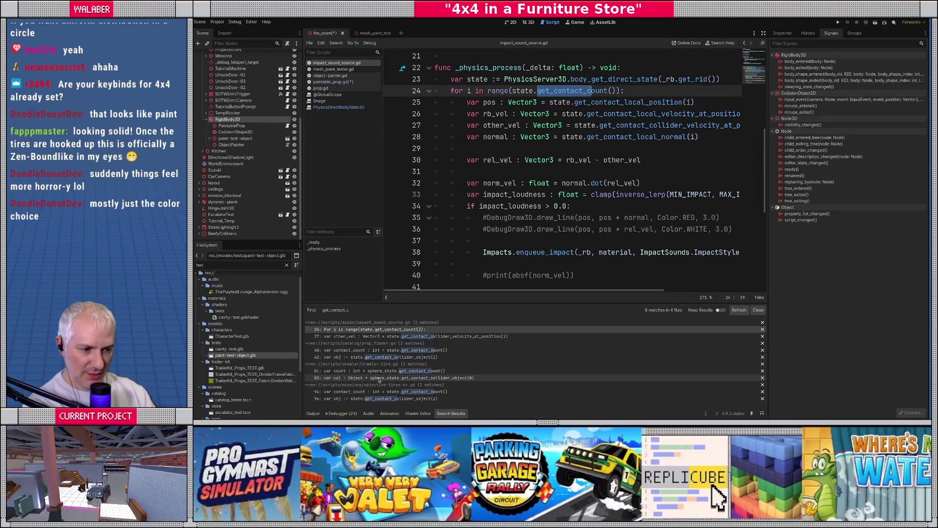
{"action": "left_click", "coordinate": [379, 378]}
{"action": "scroll", "coordinate": [504, 100], "scroll_direction": "up", "scroll_amount": 1}
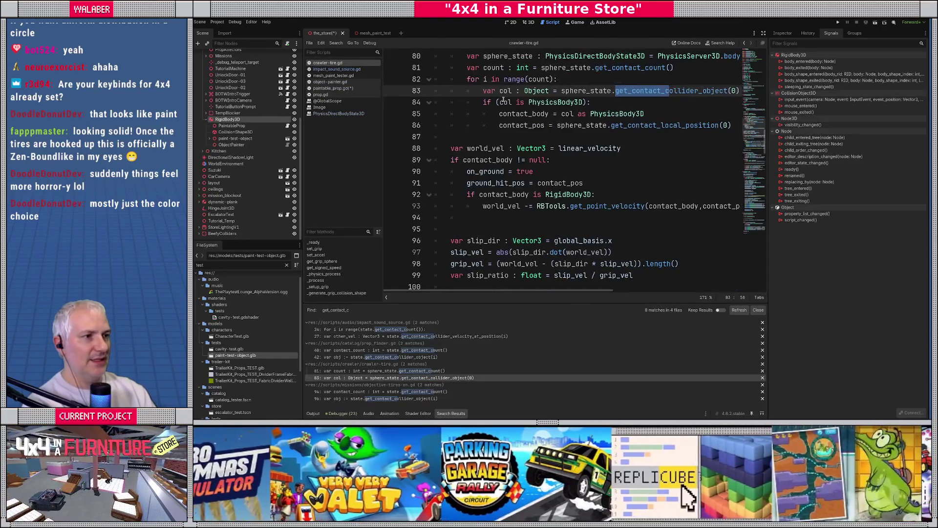
{"action": "double_click", "coordinate": [690, 89]}
{"action": "key", "text": "ctrl+c"}
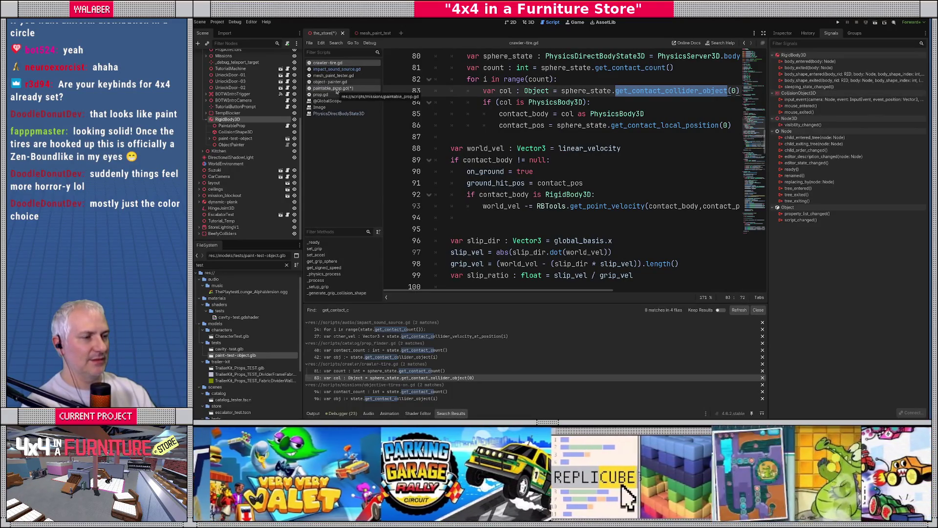
{"action": "left_click", "coordinate": [337, 90]}
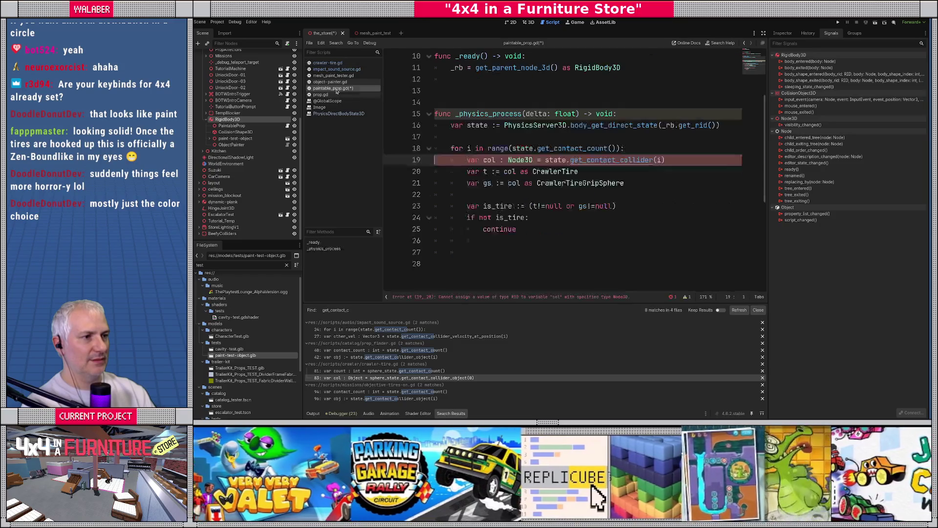
Paste get_contact_collider_object over line 19's call and start a new var line after the tire check.
{"action": "double_click", "coordinate": [580, 160]}
{"action": "key", "text": "ctrl+v"}
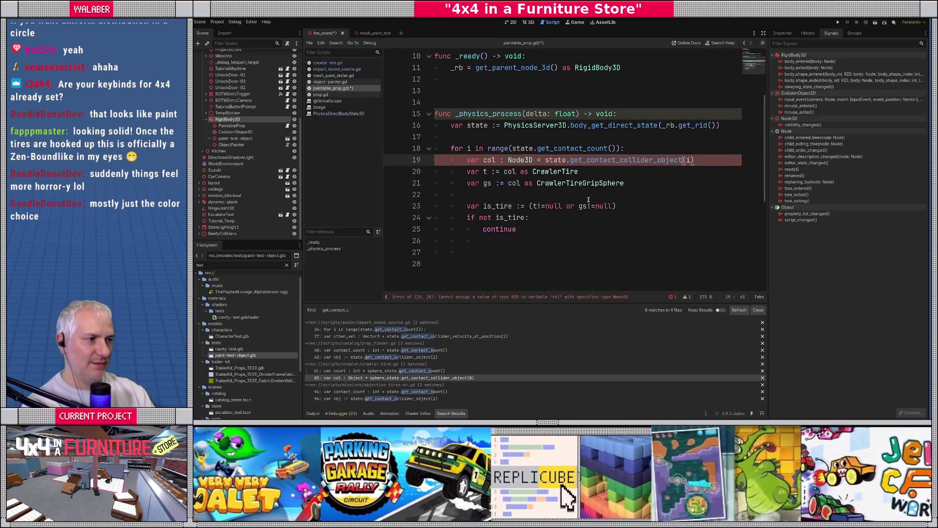
{"action": "left_click", "coordinate": [462, 241]}
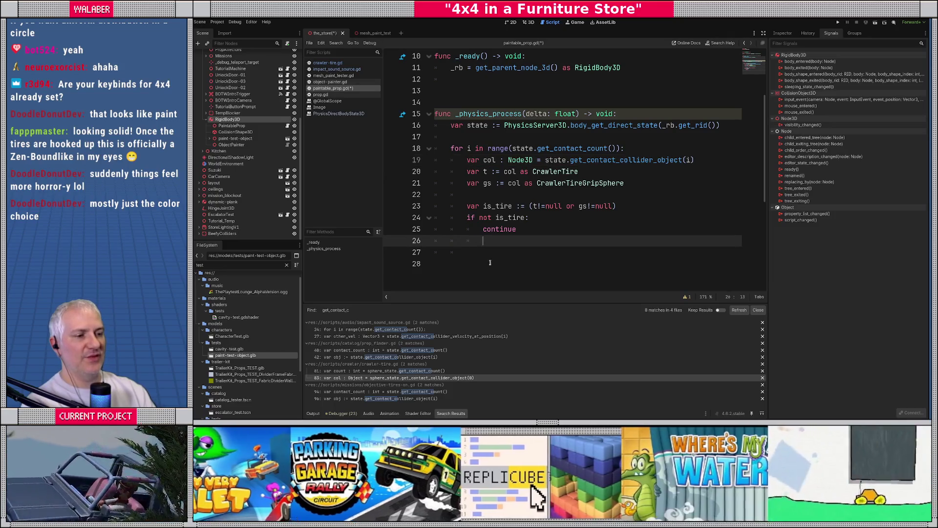
{"action": "key", "text": "Return"}
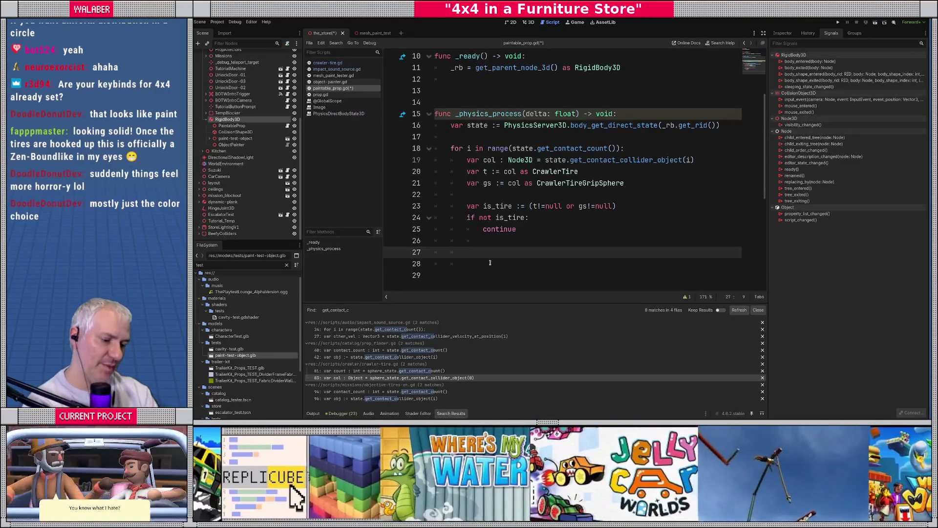
{"action": "type", "text": "var"}
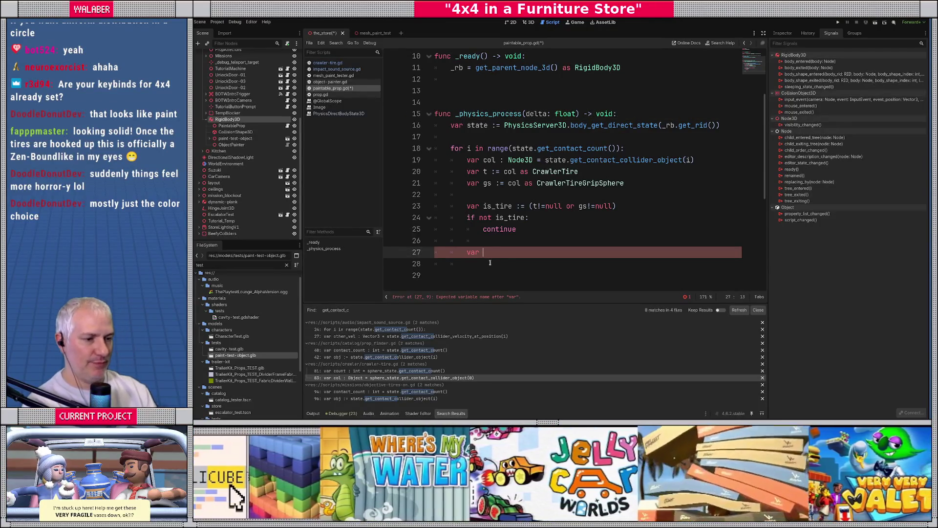
{"action": "left_click", "coordinate": [454, 379]}
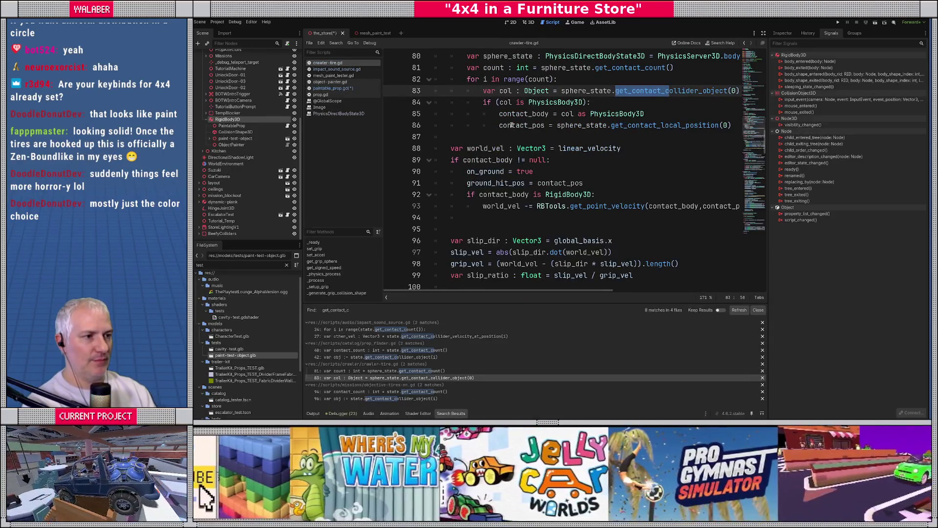
Select the contact_pos assignment on line 86 of crawler-tire.gd, then go back to paintable_prop.gd.
{"action": "left_click", "coordinate": [499, 125]}
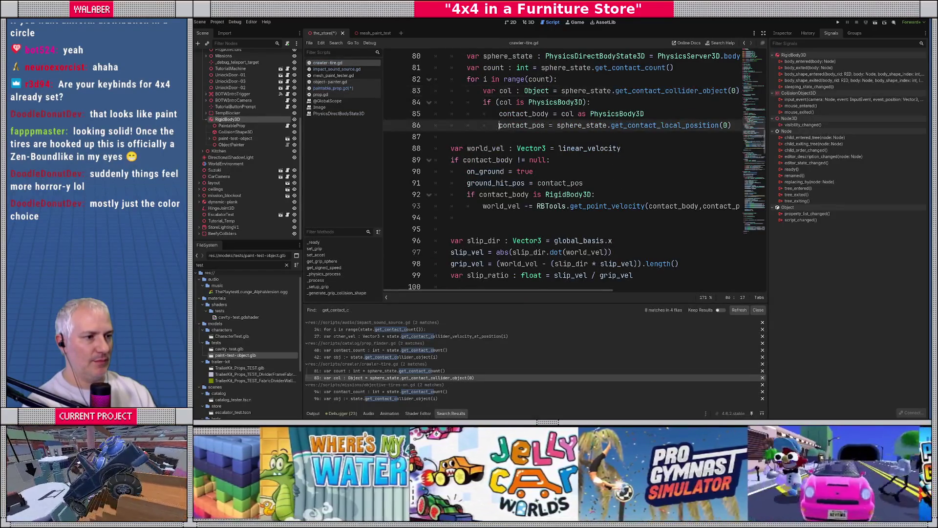
{"action": "left_click_drag", "start_coordinate": [499, 126], "coordinate": [732, 126]}
{"action": "key", "text": "alt+Left"}
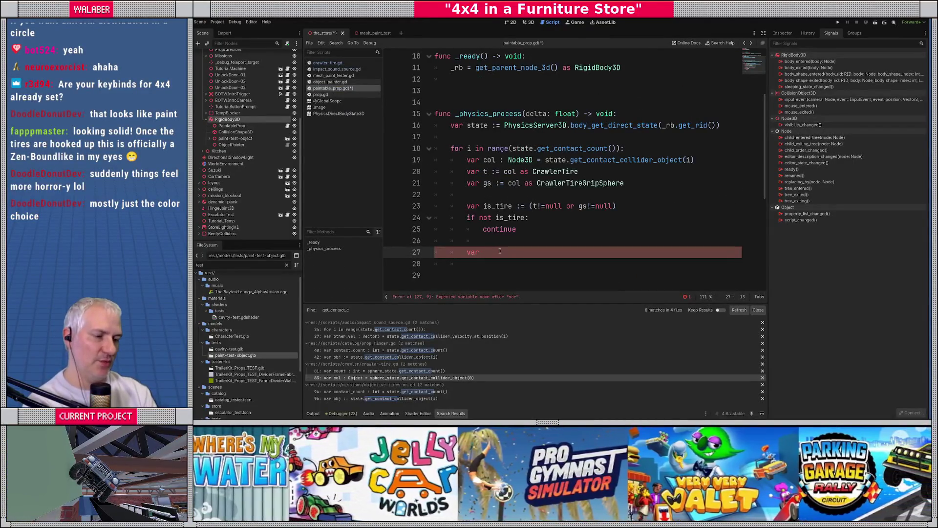
Complete line 27 as var pos := state.get_contact_local_position(i).
{"action": "type", "text": "pos := "}
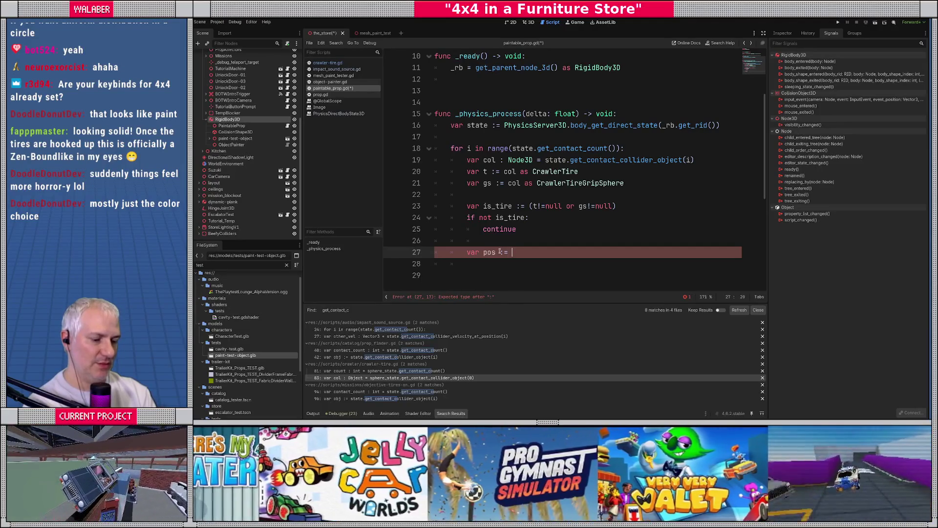
{"action": "type", "text": "state.get_conta"}
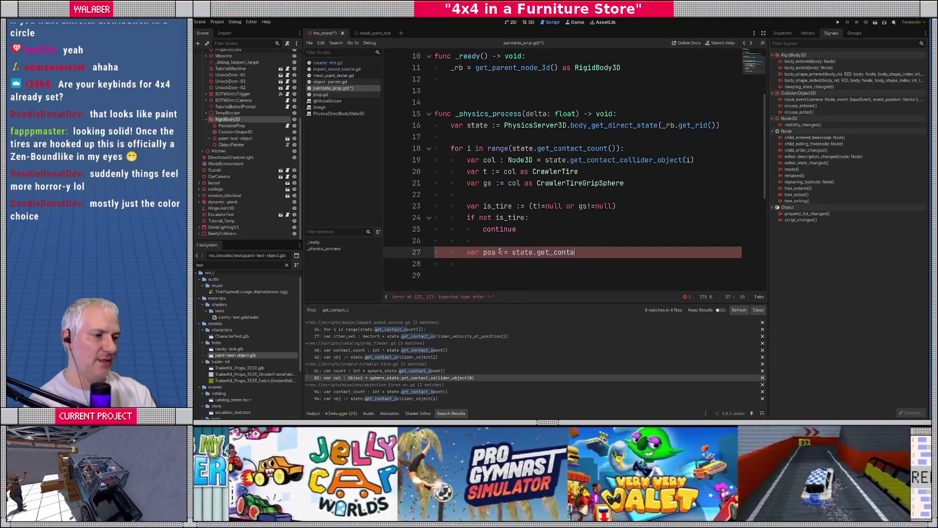
{"action": "type", "text": "ct_l"}
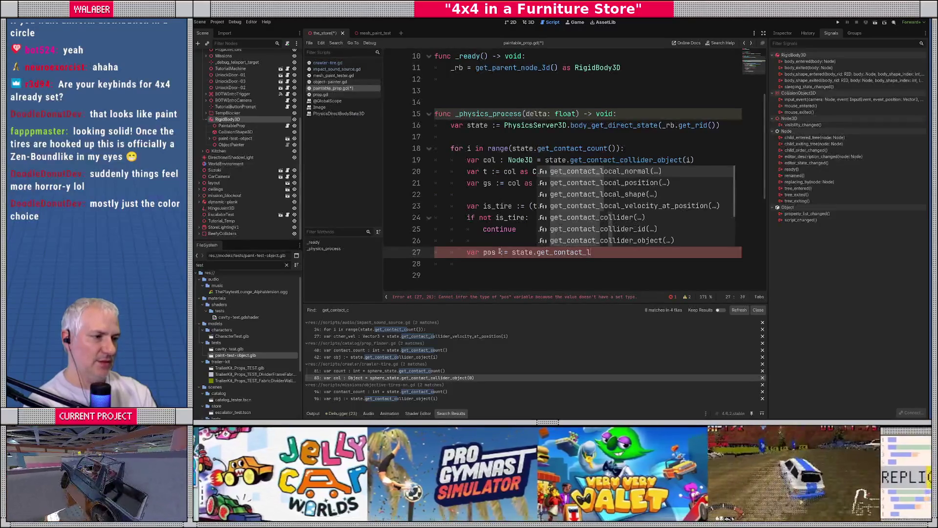
{"action": "type", "text": "ocal_p"}
{"action": "key", "text": "Return"}
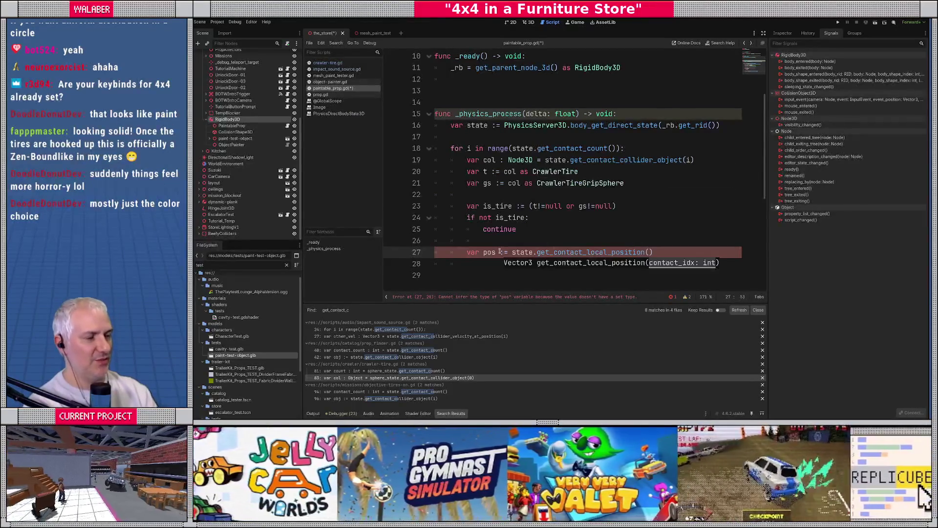
{"action": "type", "text": "i)"}
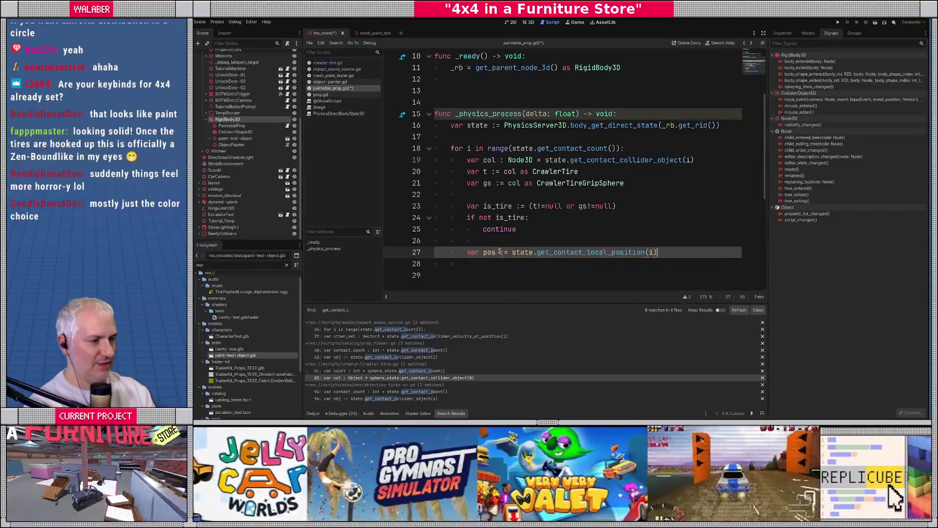
{"action": "key", "text": "Return"}
Add var norm := state.get_contact_local_normal(i) and begin a painter call line.
{"action": "type", "text": "var "}
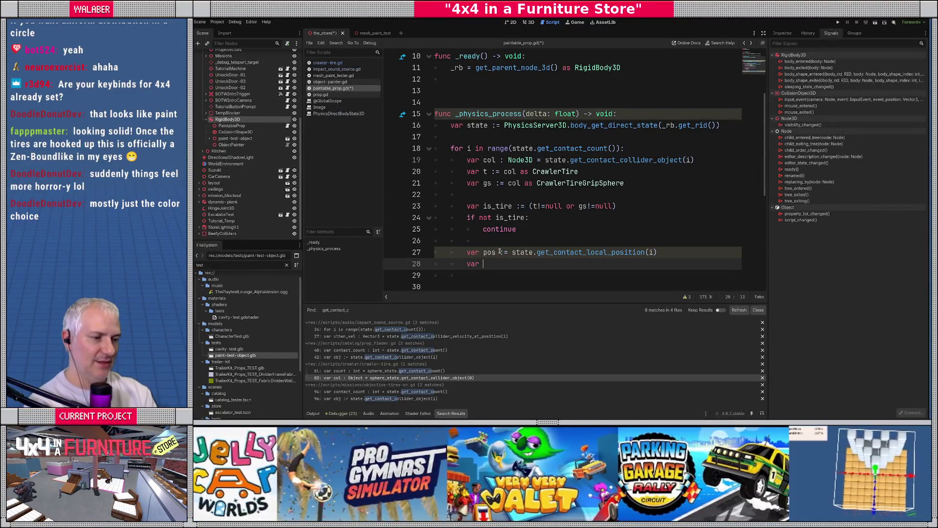
{"action": "type", "text": "norm := sta"}
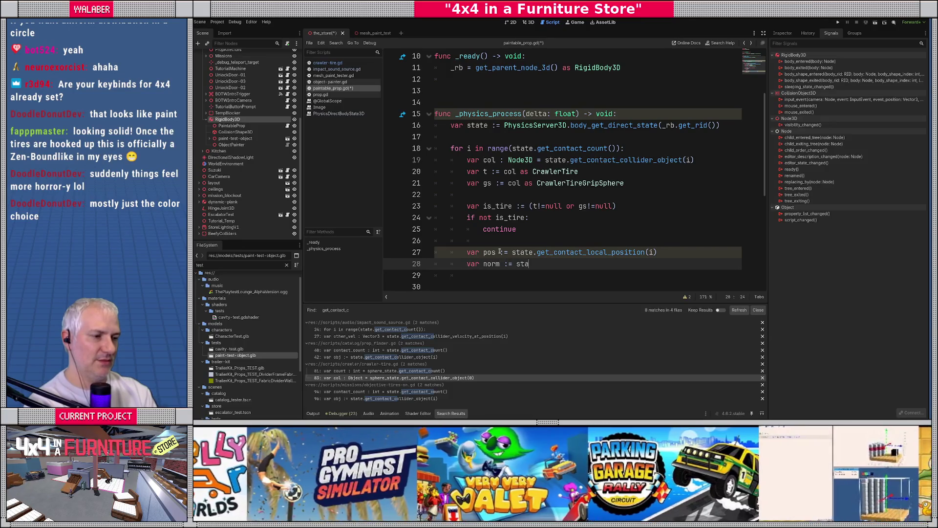
{"action": "type", "text": "te.get_"}
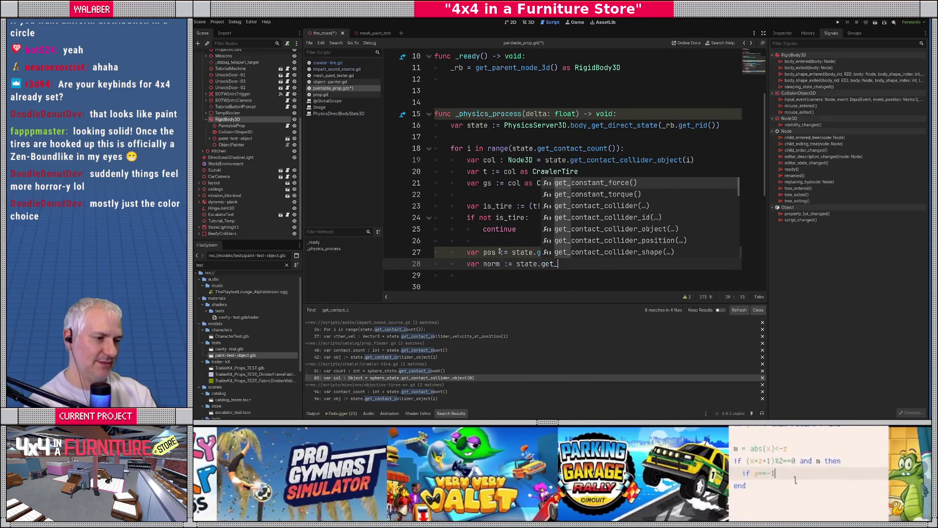
{"action": "type", "text": "contact_clo"}
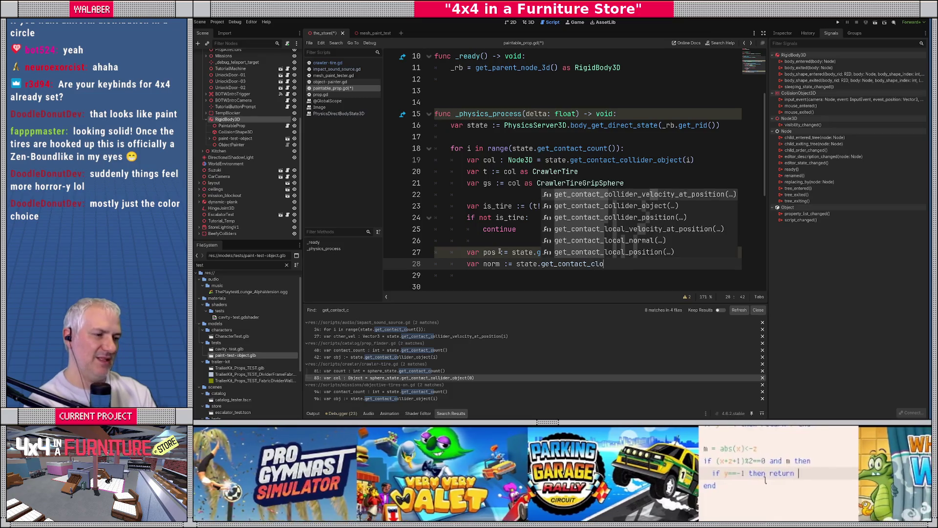
{"action": "key", "text": "Down"}
{"action": "key", "text": "Down"}
{"action": "key", "text": "Down"}
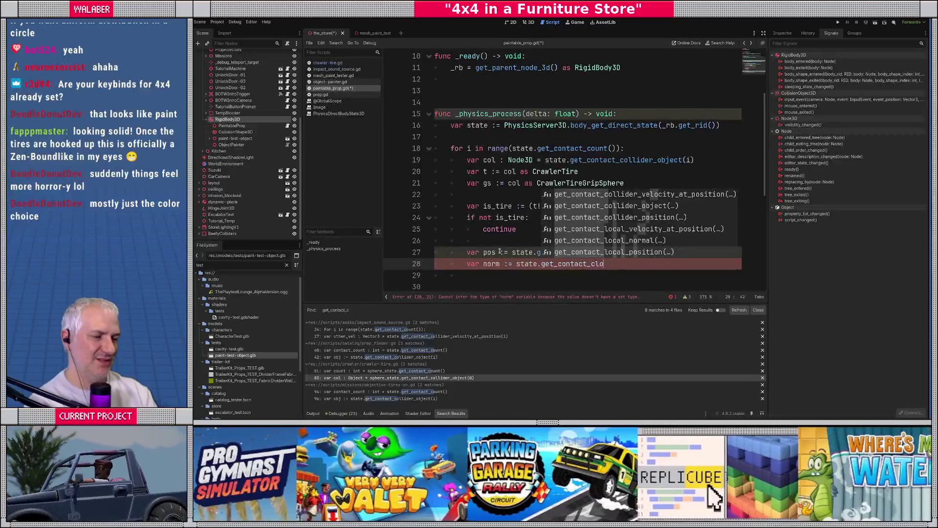
{"action": "key", "text": "Up"}
{"action": "key", "text": "Return"}
{"action": "type", "text": "i)"}
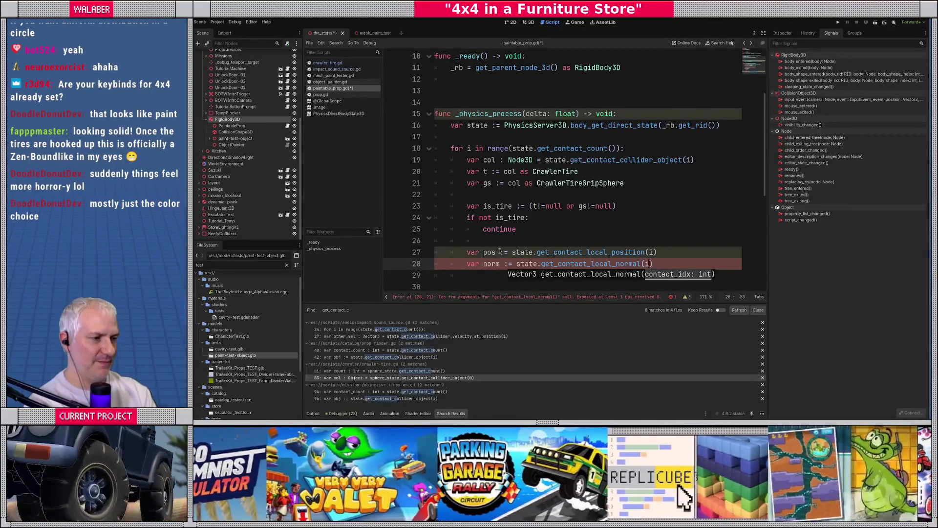
{"action": "key", "text": "Return"}
{"action": "key", "text": "Return"}
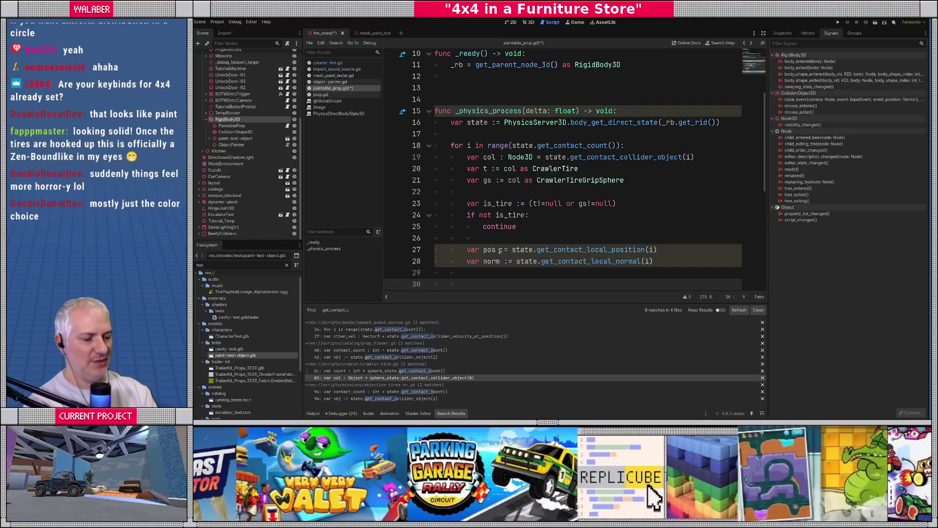
{"action": "type", "text": "painter.pa"}
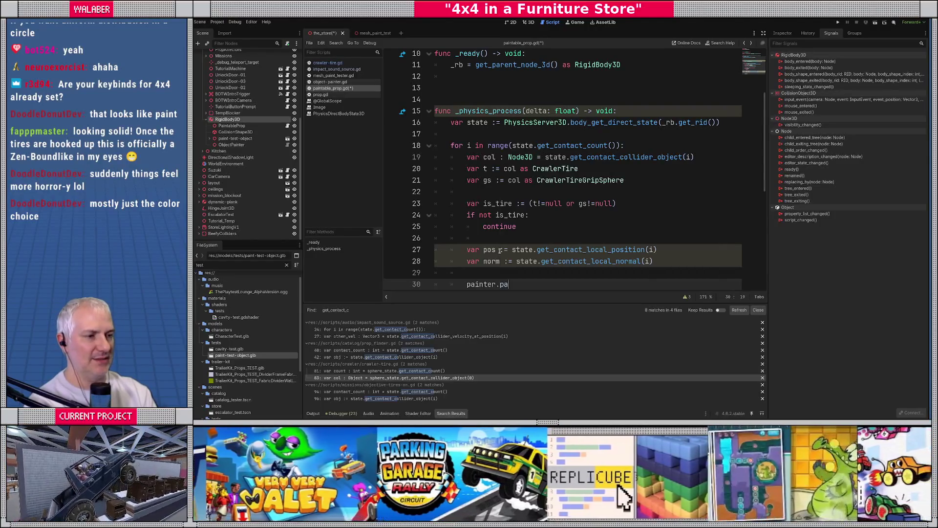
{"action": "key", "text": "BackSpace"}
{"action": "key", "text": "BackSpace"}
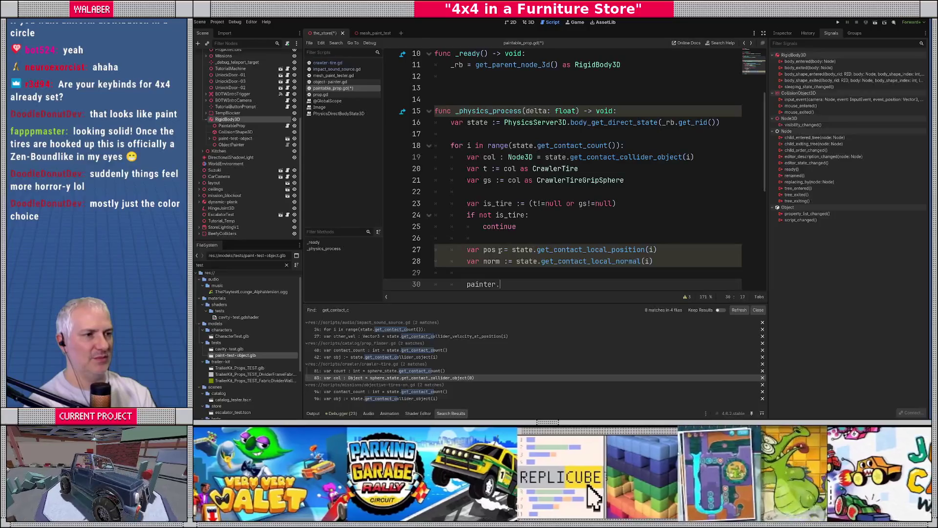
{"action": "scroll", "coordinate": [601, 190], "scroll_direction": "up", "scroll_amount": 3}
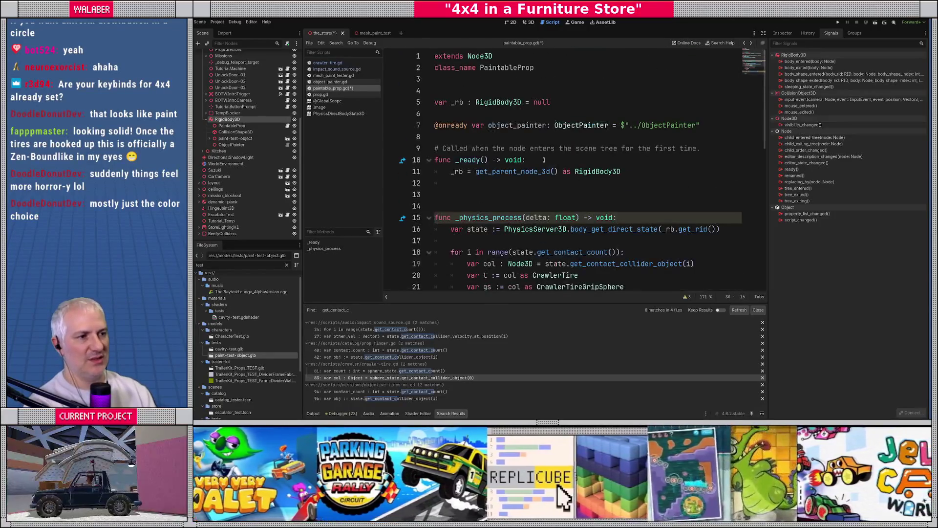
Call object_painter.paint(pos, norm, 0.3, 8) in the loop, save, and show the 3D scene.
{"action": "key", "text": "BackSpace"}
{"action": "key", "text": "BackSpace"}
{"action": "key", "text": "BackSpace"}
{"action": "key", "text": "BackSpace"}
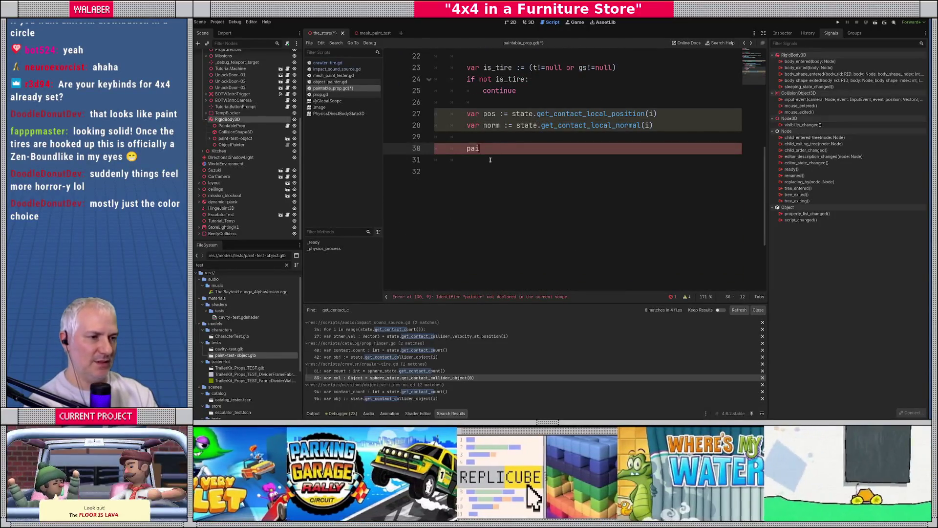
{"action": "type", "text": "object_painter.p"}
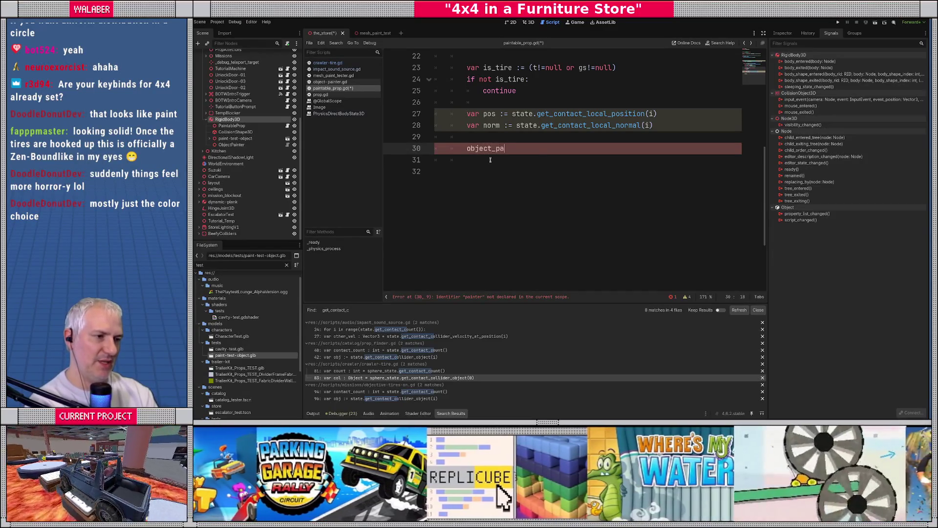
{"action": "type", "text": "aint("}
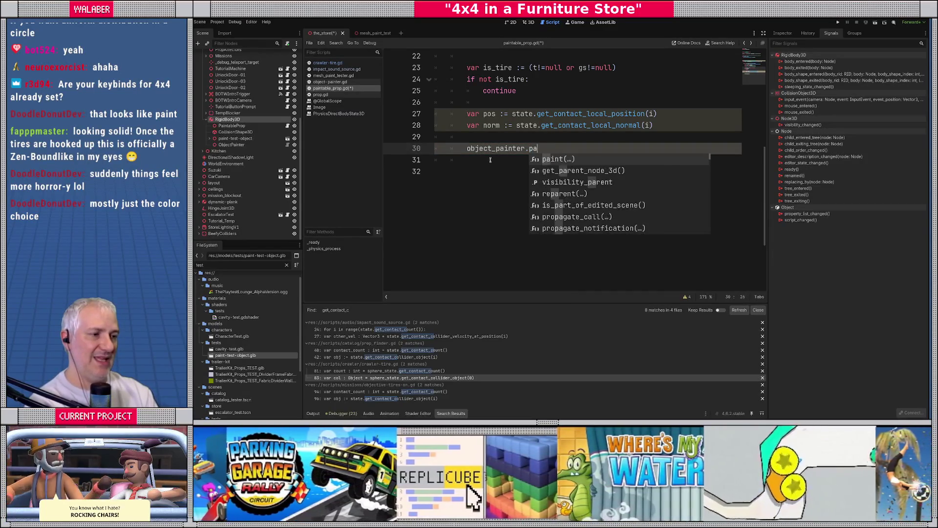
{"action": "type", "text": "pos, norm,"}
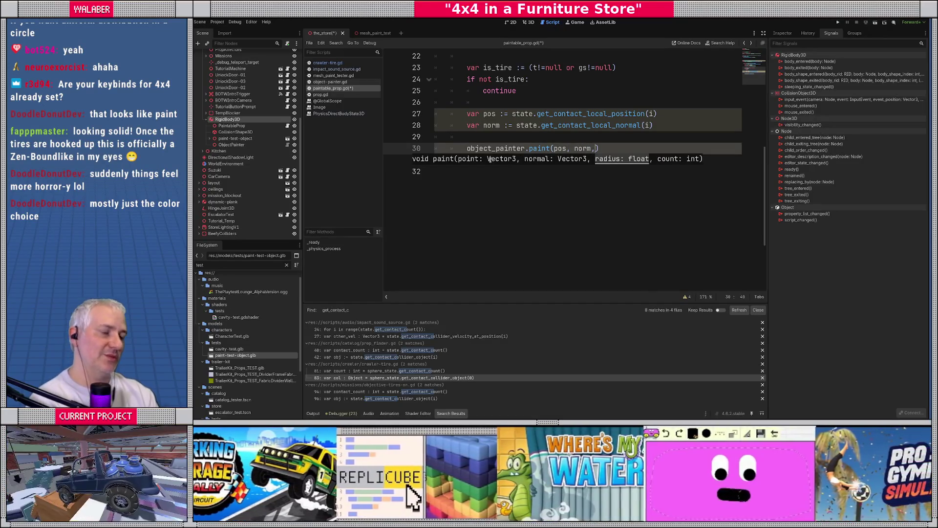
{"action": "type", "text": " 0.3, "}
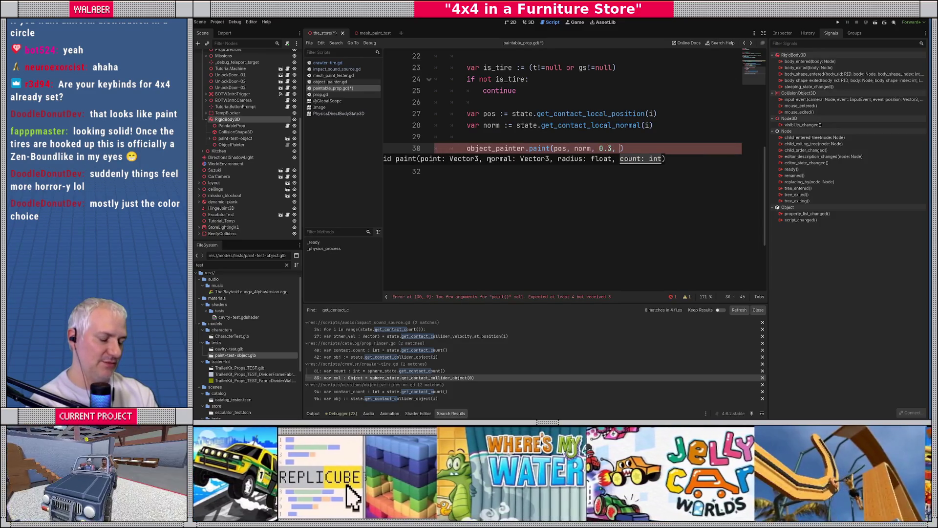
{"action": "type", "text": "8)"}
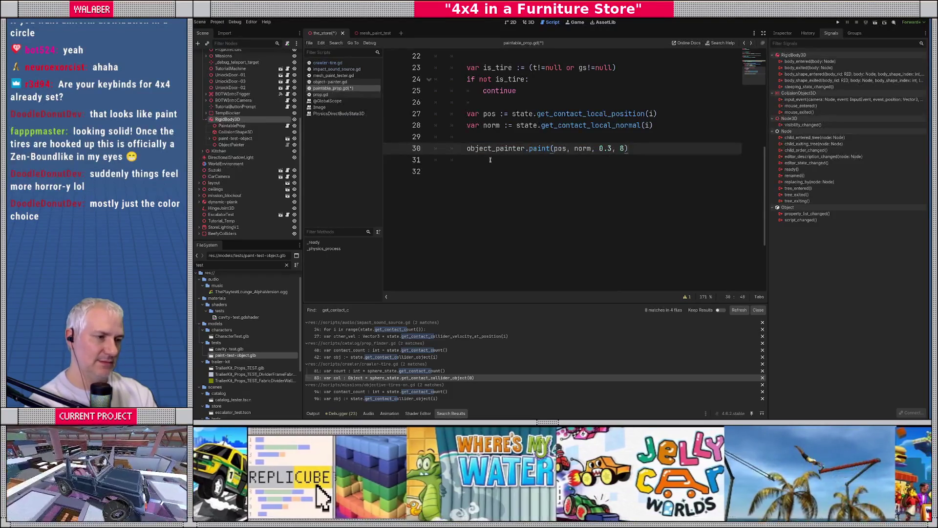
{"action": "key", "text": "ctrl+s"}
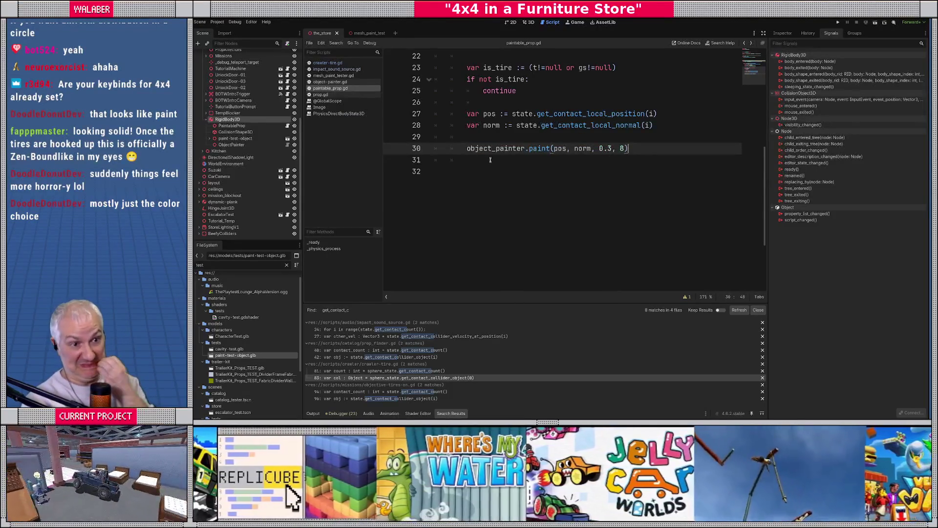
{"action": "left_click", "coordinate": [529, 22]}
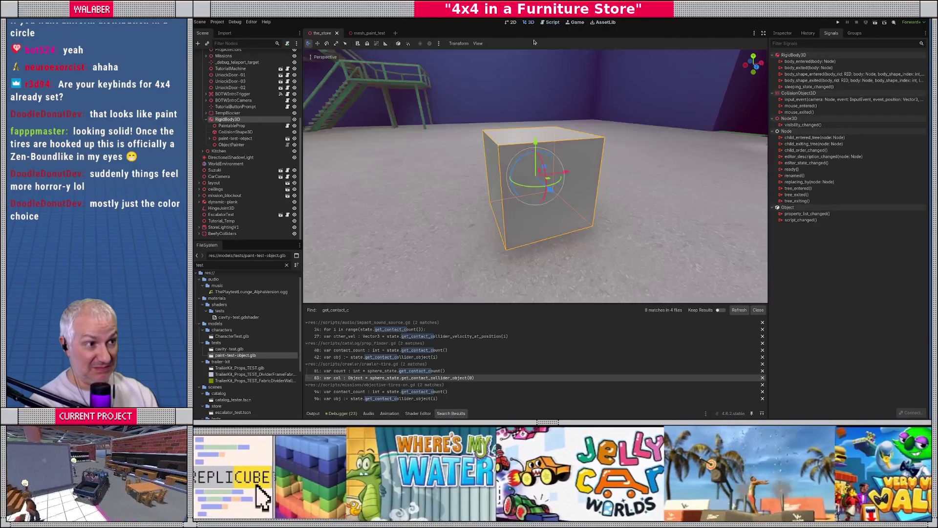
{"action": "left_click_drag", "start_coordinate": [628, 204], "coordinate": [618, 210]}
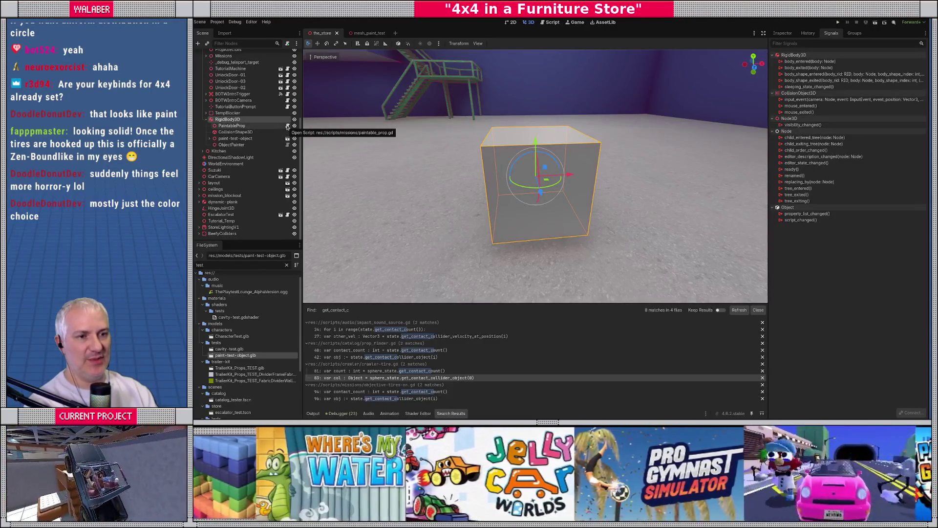
{"action": "left_click", "coordinate": [209, 138]}
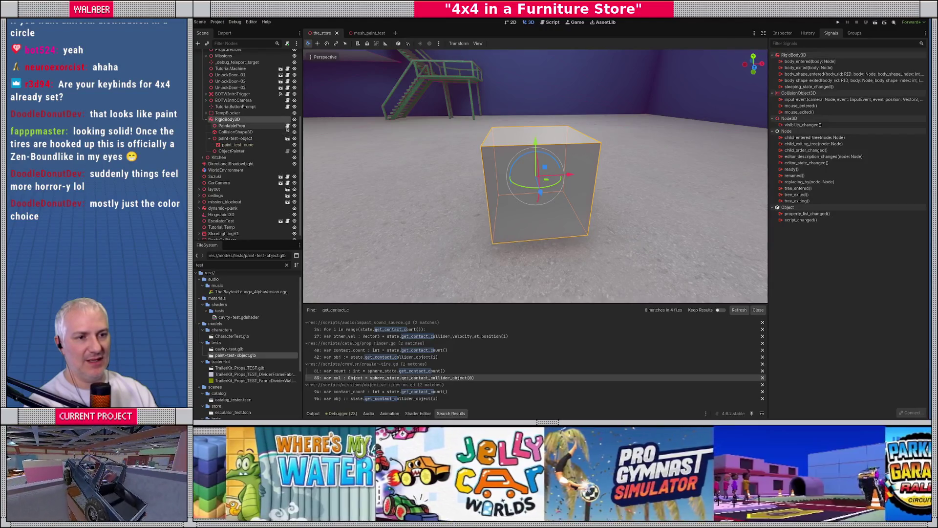
{"action": "left_click", "coordinate": [287, 126]}
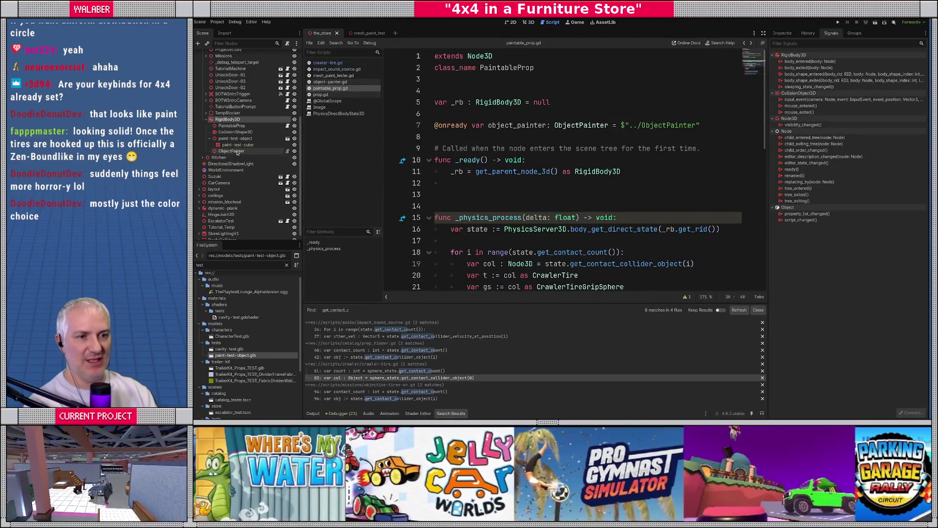
{"action": "left_click_drag", "start_coordinate": [238, 144], "coordinate": [452, 138]}
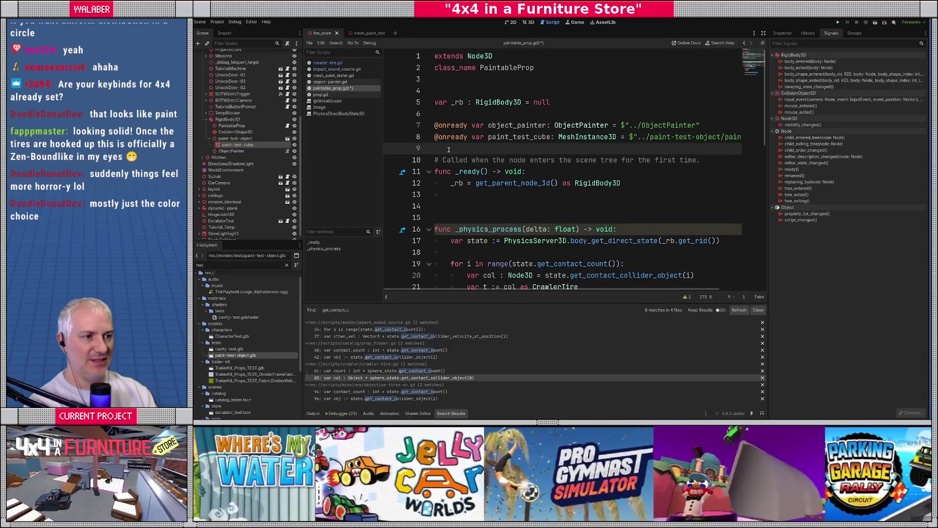
In _ready, add 'var mat : BaseMaterial3D = paint_test_cube.get_surface_override_material(0)'.
{"action": "left_click", "coordinate": [477, 195]}
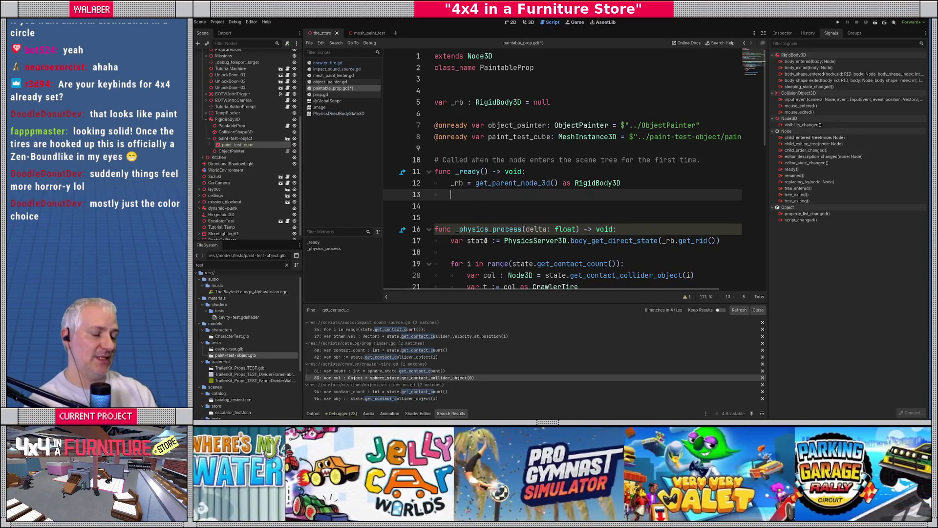
{"action": "key", "text": "Return"}
{"action": "type", "text": "a"}
{"action": "key", "text": "BackSpace"}
{"action": "type", "text": "paint"}
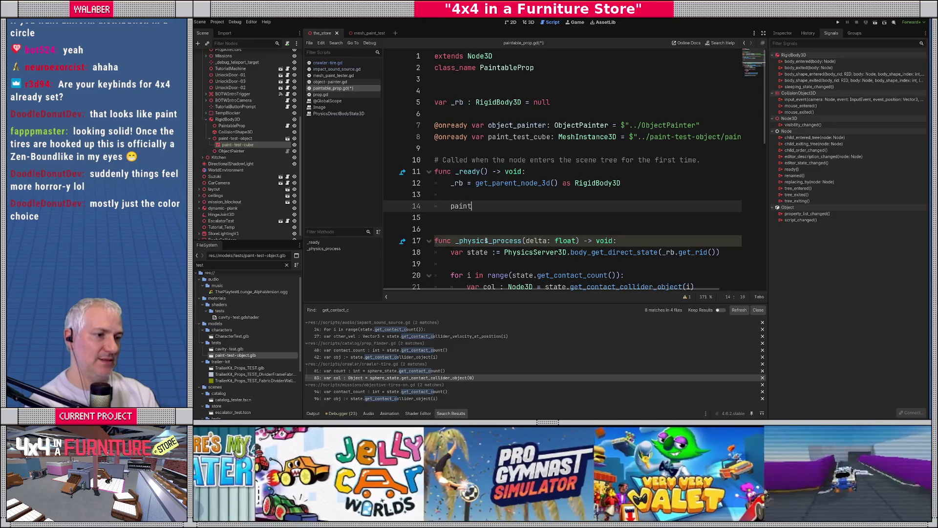
{"action": "type", "text": "_test_"}
{"action": "key", "text": "Return"}
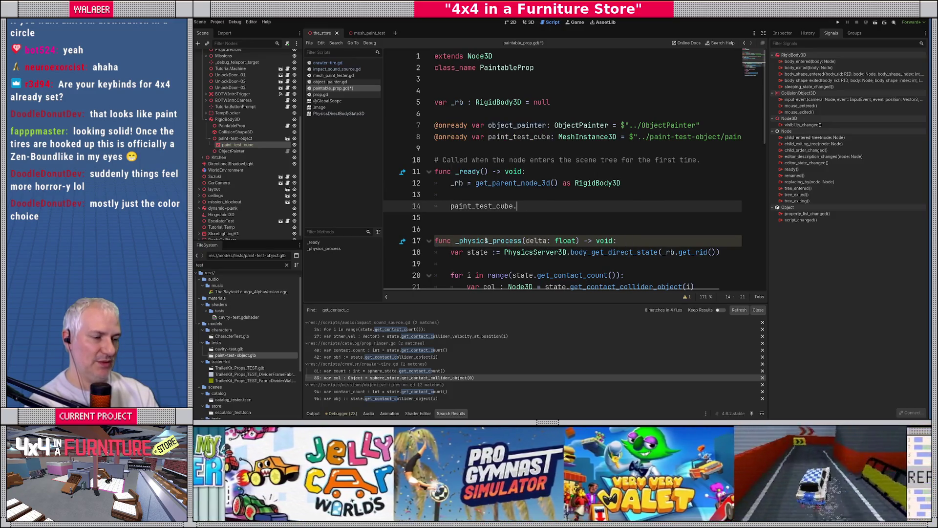
{"action": "type", "text": "."}
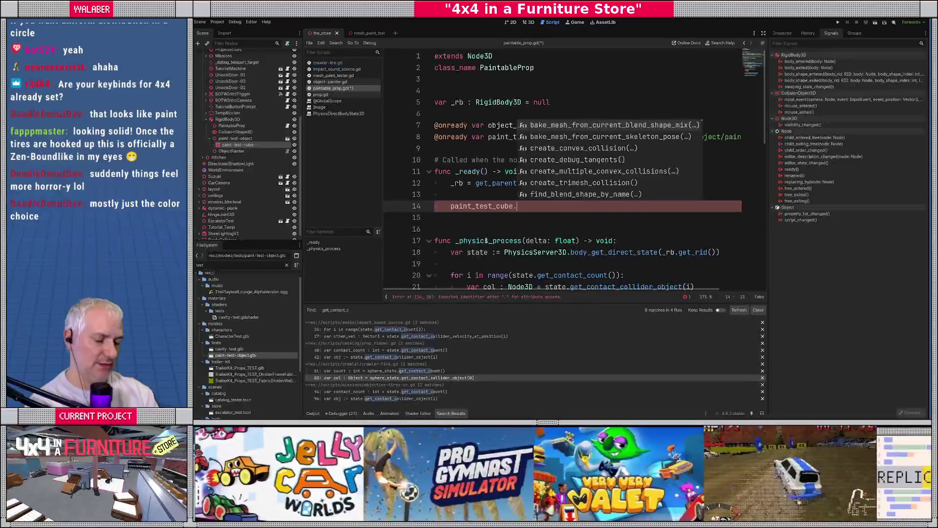
{"action": "type", "text": "get_cu"}
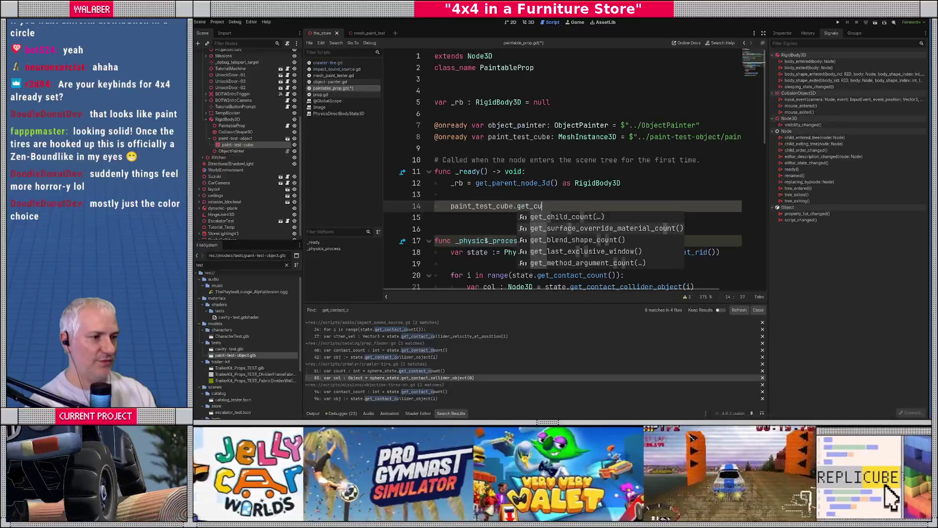
{"action": "key", "text": "BackSpace"}
{"action": "key", "text": "BackSpace"}
{"action": "key", "text": "BackSpace"}
{"action": "type", "text": "_sur"}
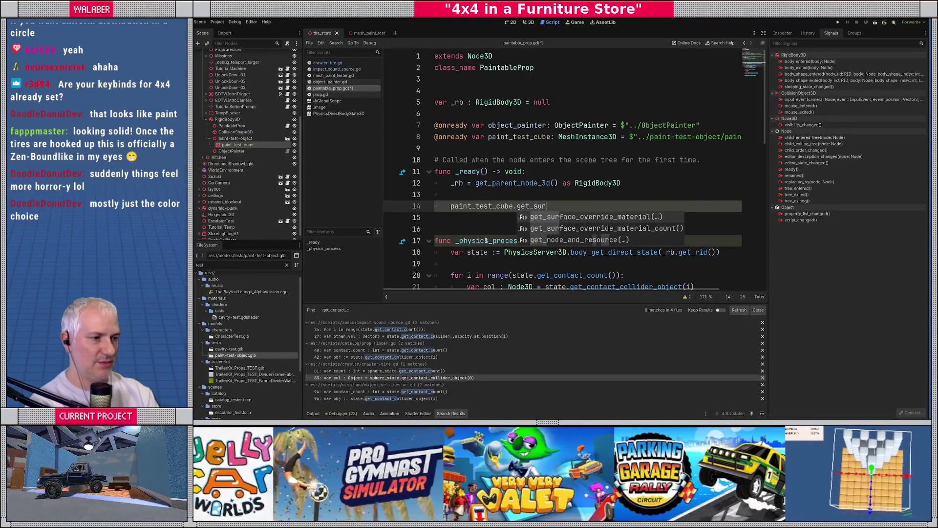
{"action": "key", "text": "Return"}
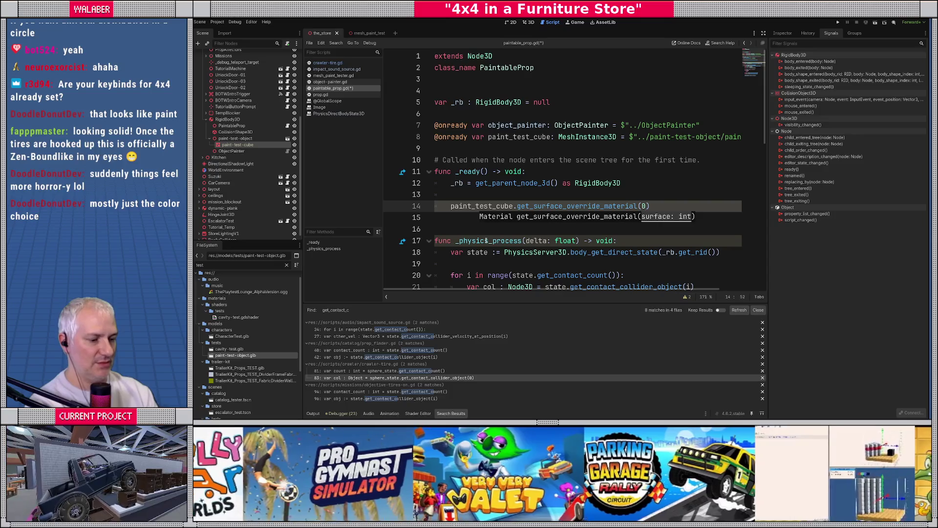
{"action": "key", "text": "Home"}
{"action": "type", "text": "var mat : "}
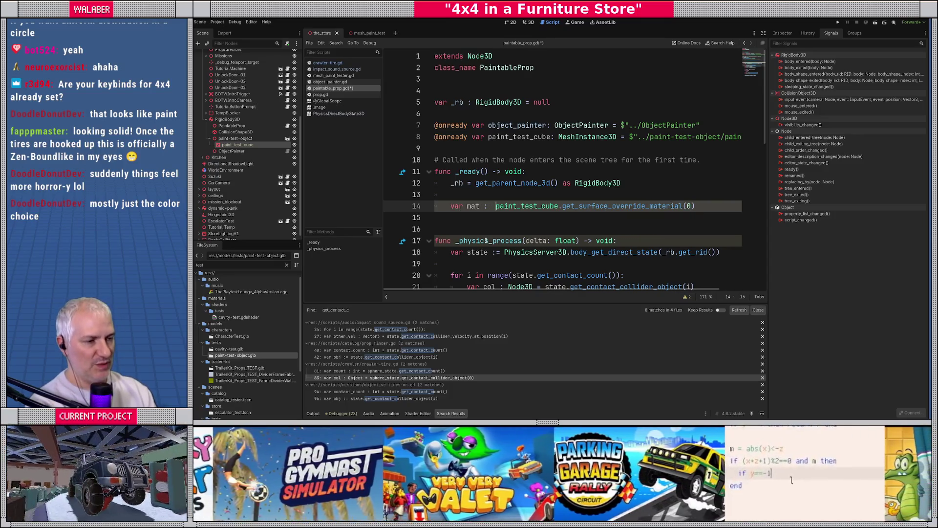
{"action": "type", "text": "BaseMaterial3D"}
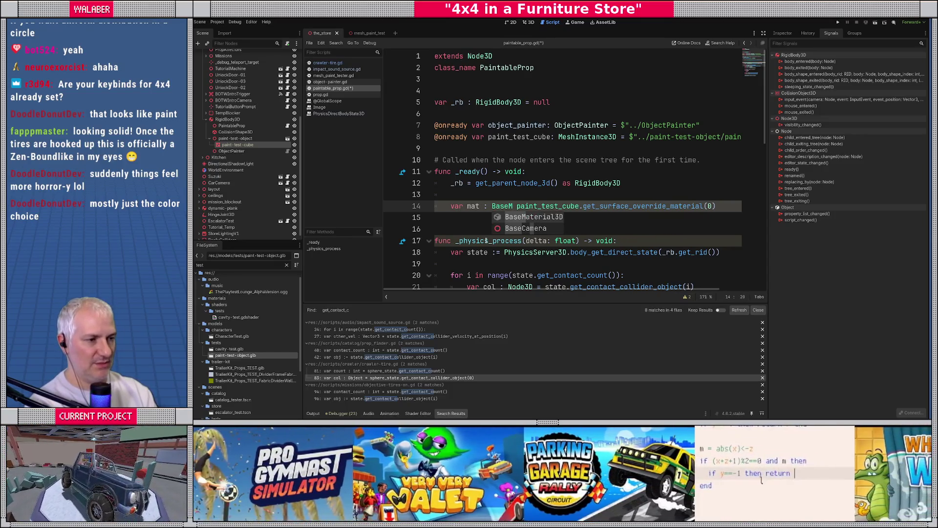
{"action": "type", "text": " ="}
{"action": "key", "text": "End"}
Add 'mat.albedo_texture = object_painter.get_mask()' below the material line.
{"action": "key", "text": "Return"}
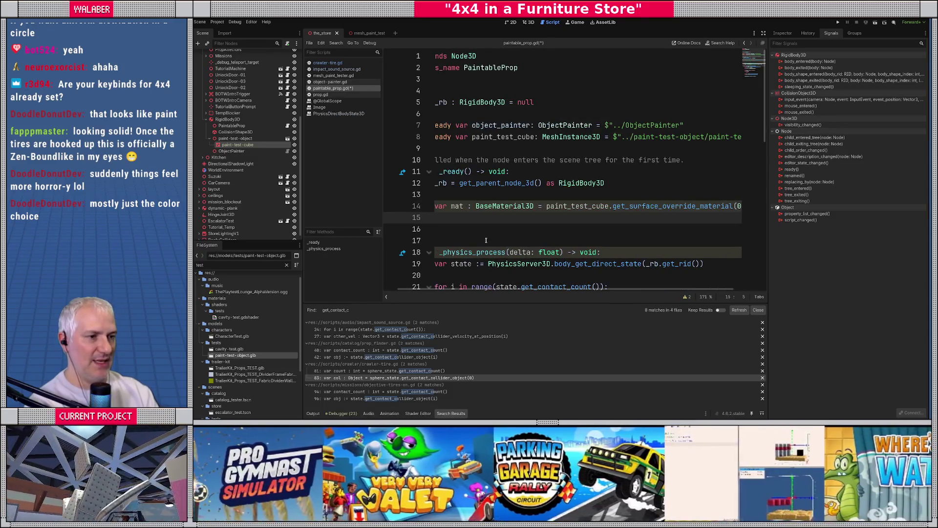
{"action": "type", "text": "mat."}
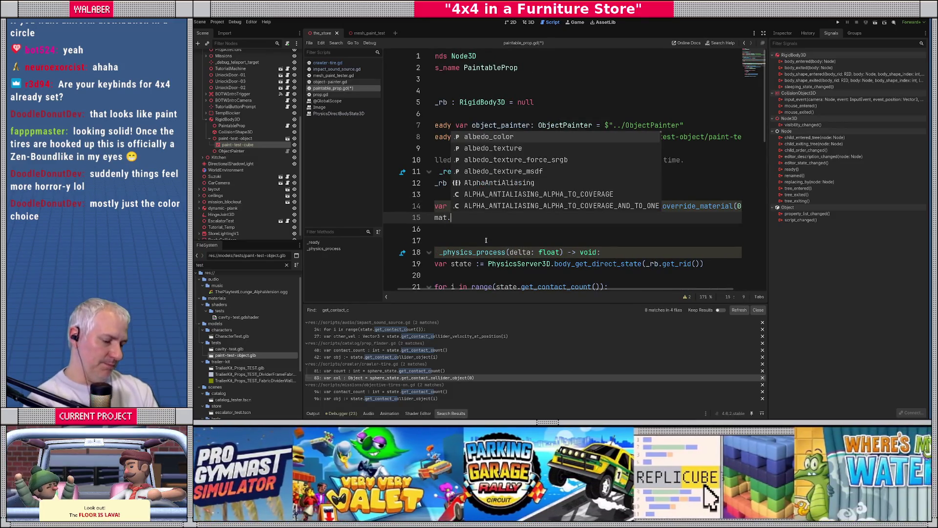
{"action": "type", "text": "alb"}
{"action": "key", "text": "Down"}
{"action": "key", "text": "Return"}
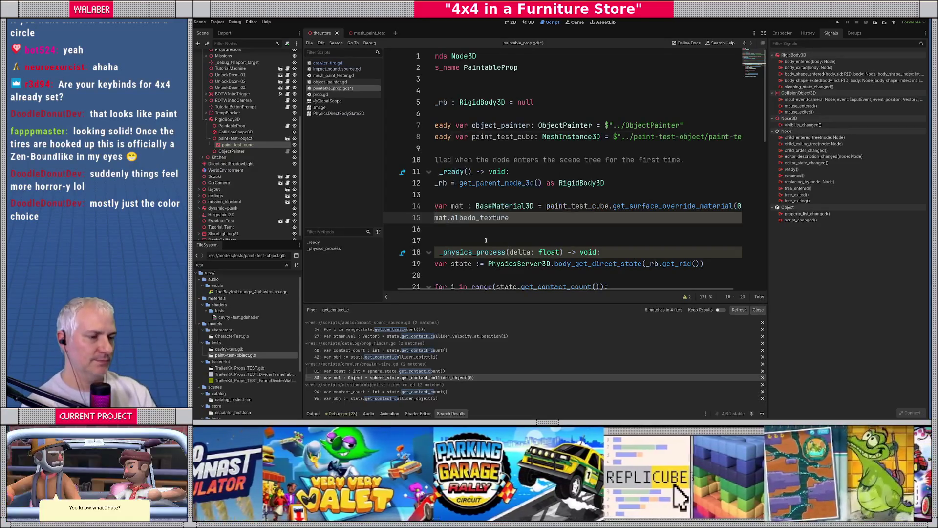
{"action": "type", "text": " = obj"}
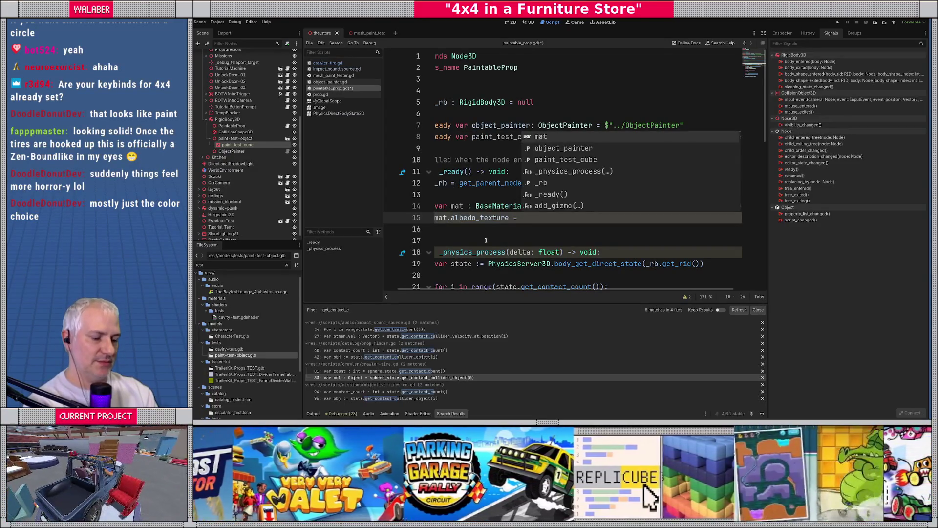
{"action": "key", "text": "Return"}
{"action": "type", "text": ".get_ma"}
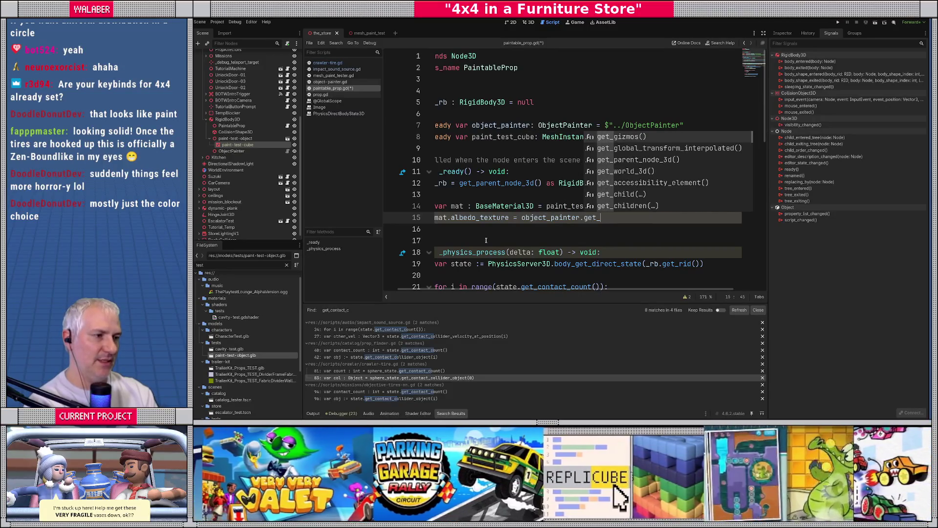
{"action": "key", "text": "Return"}
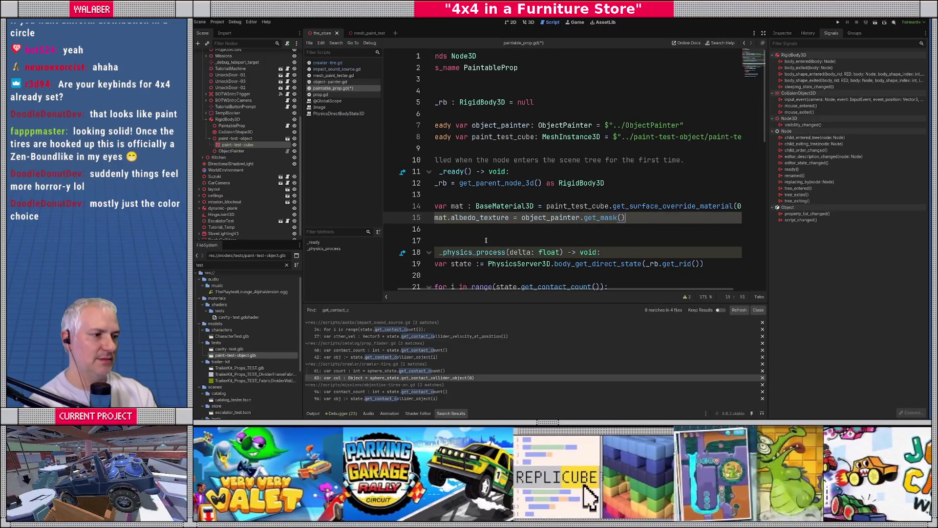
{"action": "key", "text": "Return"}
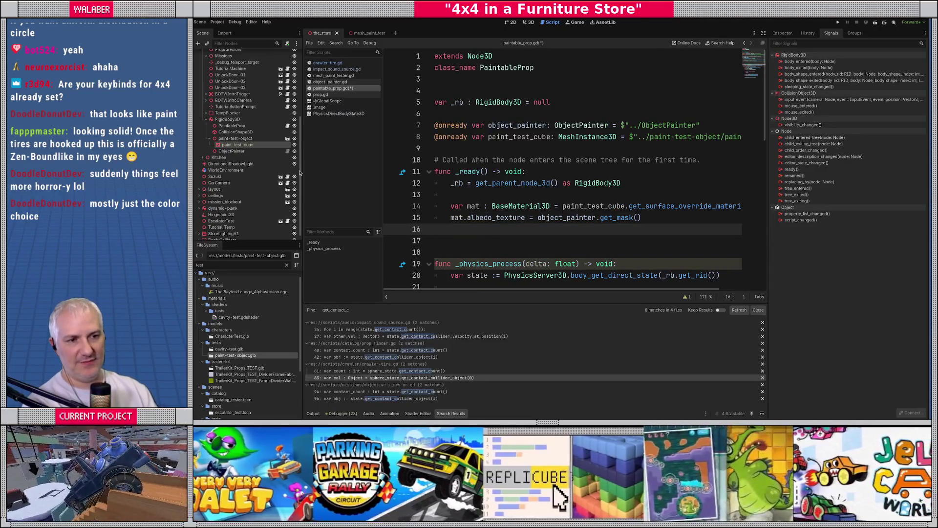
{"action": "left_click", "coordinate": [782, 33]}
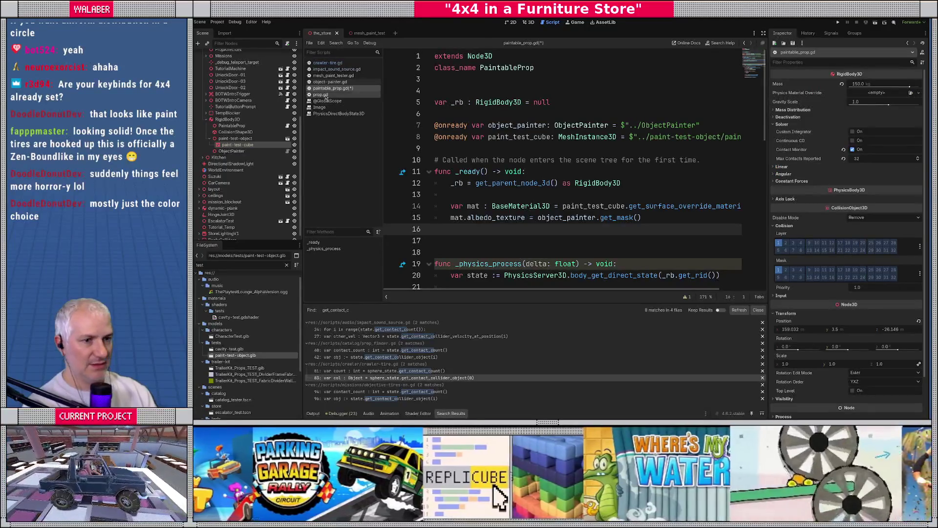
Inspect paint-test-cube's Surface Material Override slot 0 material.
{"action": "left_click", "coordinate": [237, 145]}
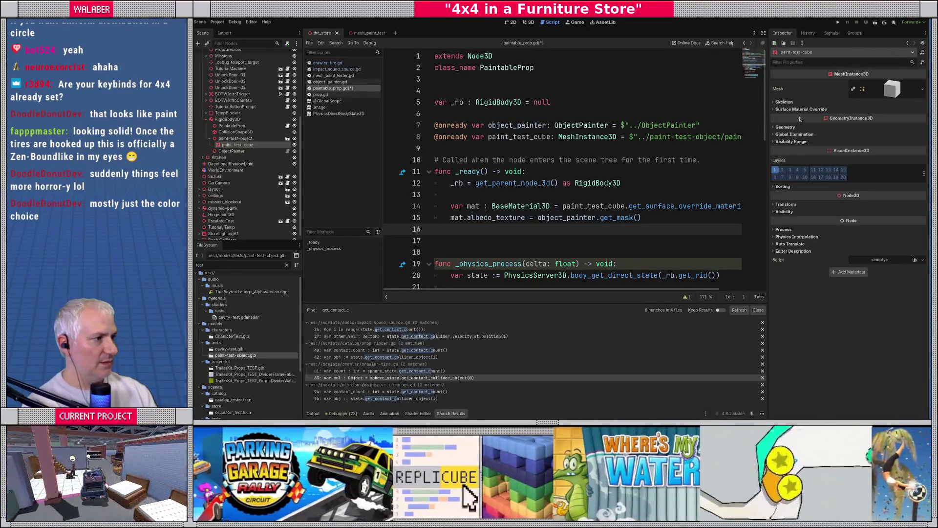
{"action": "left_click", "coordinate": [800, 109]}
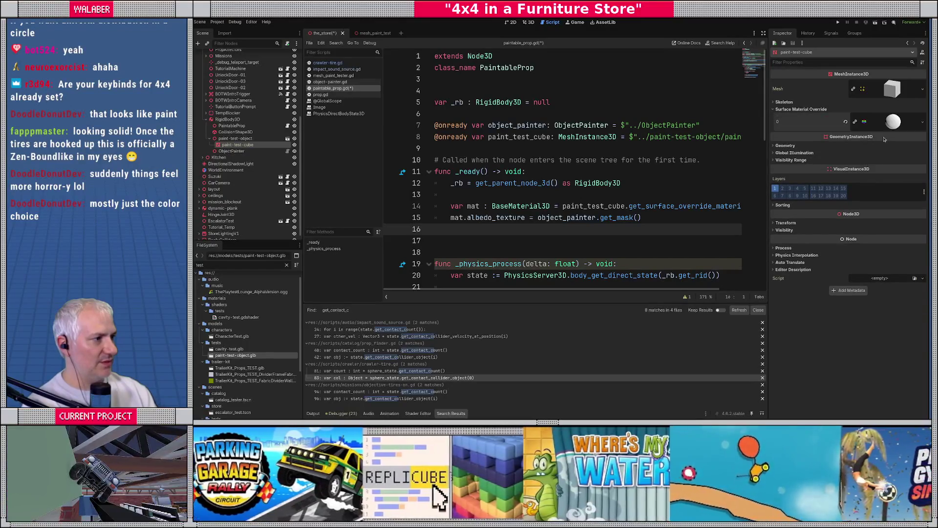
{"action": "left_click", "coordinate": [892, 122]}
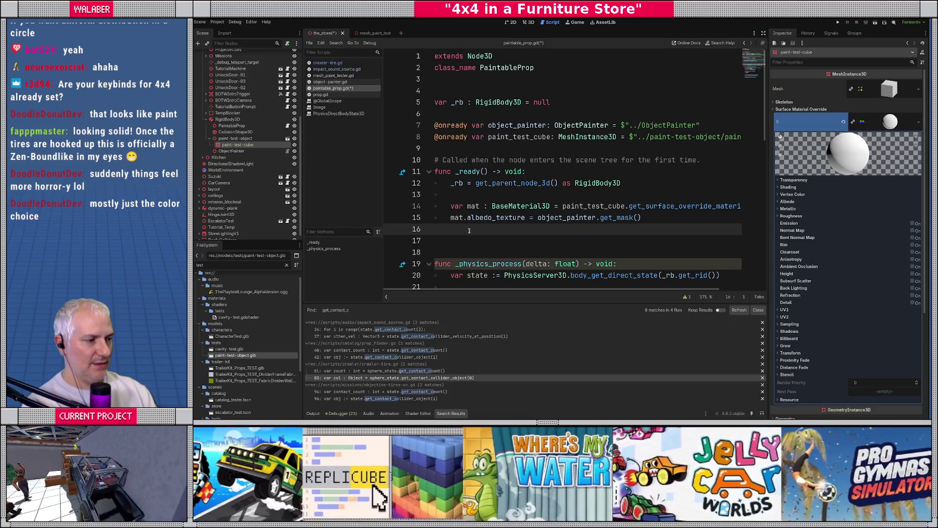
Save the script and run the project with F5.
{"action": "key", "text": "ctrl+s"}
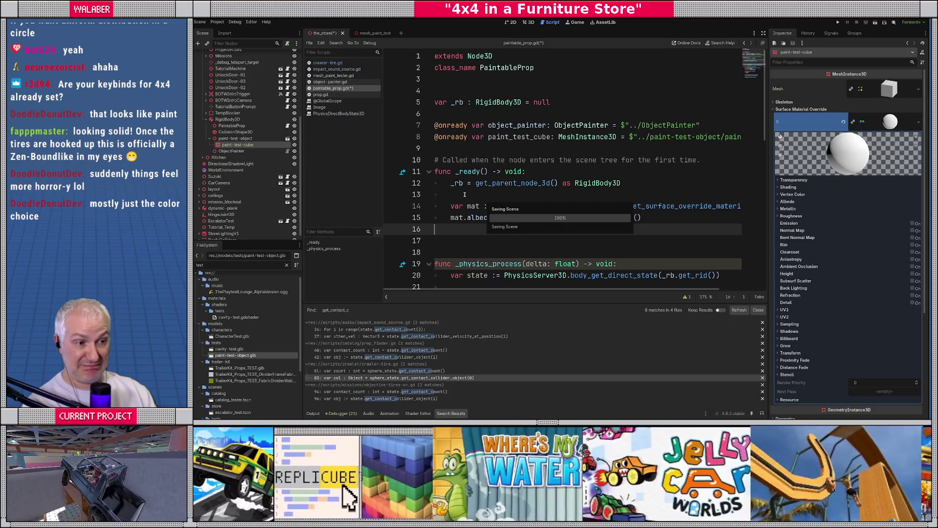
{"action": "left_click", "coordinate": [465, 195]}
{"action": "key", "text": "F5"}
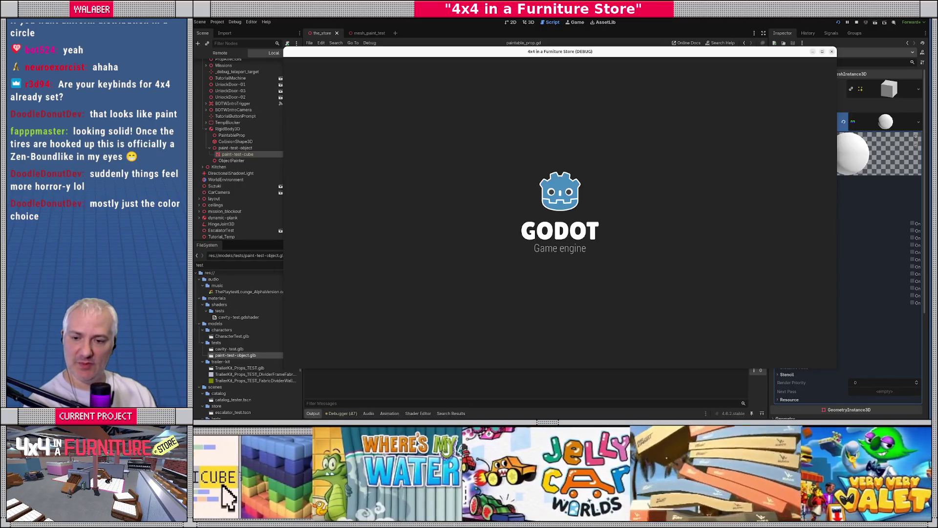
Dismiss the 'Thank you for testing' notice and drive the jeep toward the white cube.
{"action": "key", "text": "F8"}
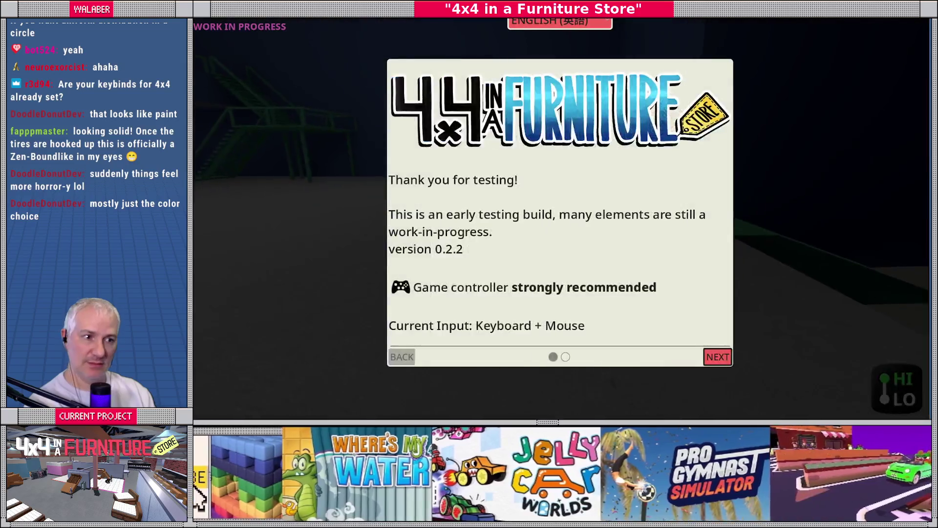
{"action": "key", "text": "Return"}
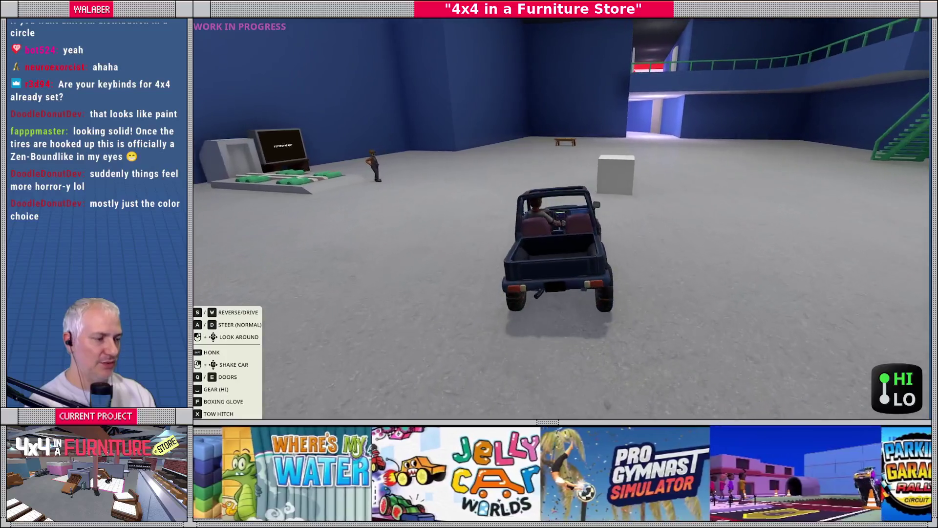
{"action": "key", "text": "w"}
{"action": "key", "text": "w"}
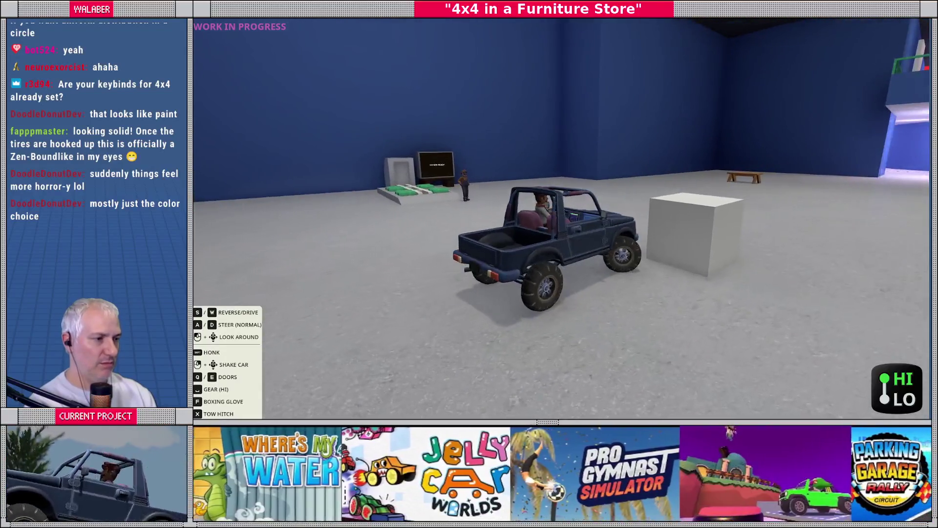
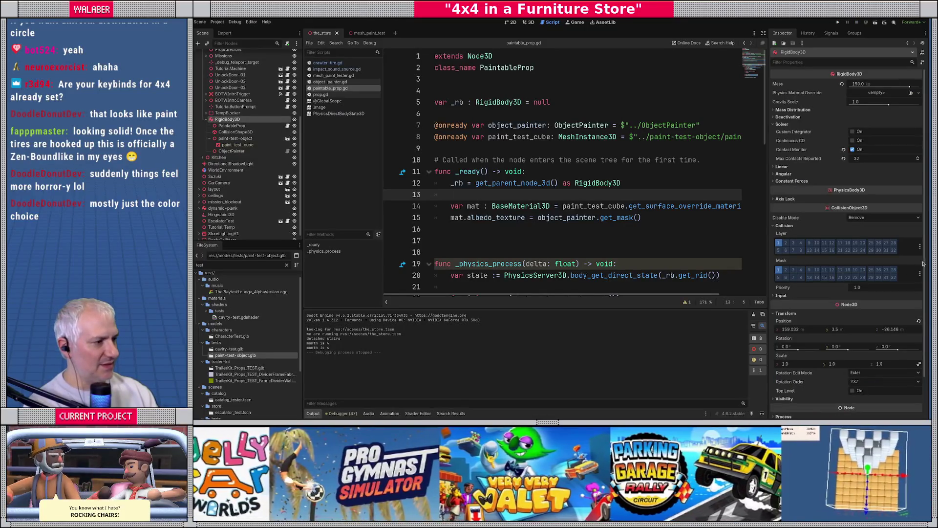
Enable CarBody, CarTire, Walls, Ground, CarAxle, NPC, Cargo and TowTarget in the RigidBody3D collision mask.
{"action": "left_click", "coordinate": [920, 273]}
{"action": "left_click", "coordinate": [862, 277]}
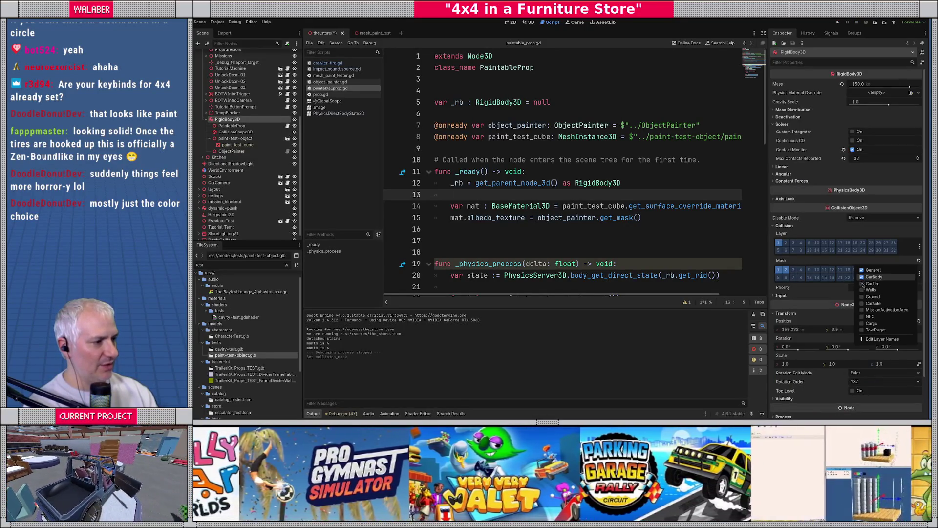
{"action": "left_click", "coordinate": [862, 284]}
{"action": "left_click", "coordinate": [862, 289]}
{"action": "left_click", "coordinate": [862, 296]}
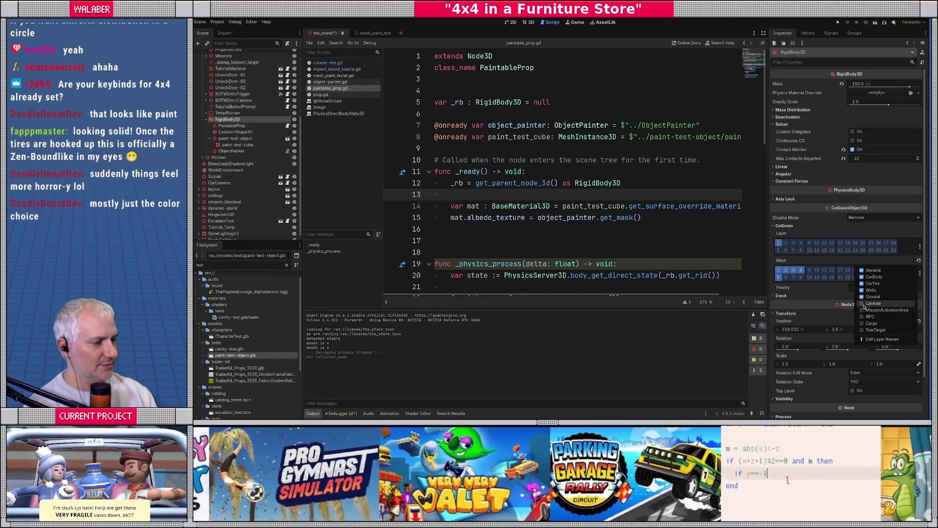
{"action": "left_click", "coordinate": [863, 304]}
{"action": "left_click", "coordinate": [862, 317]}
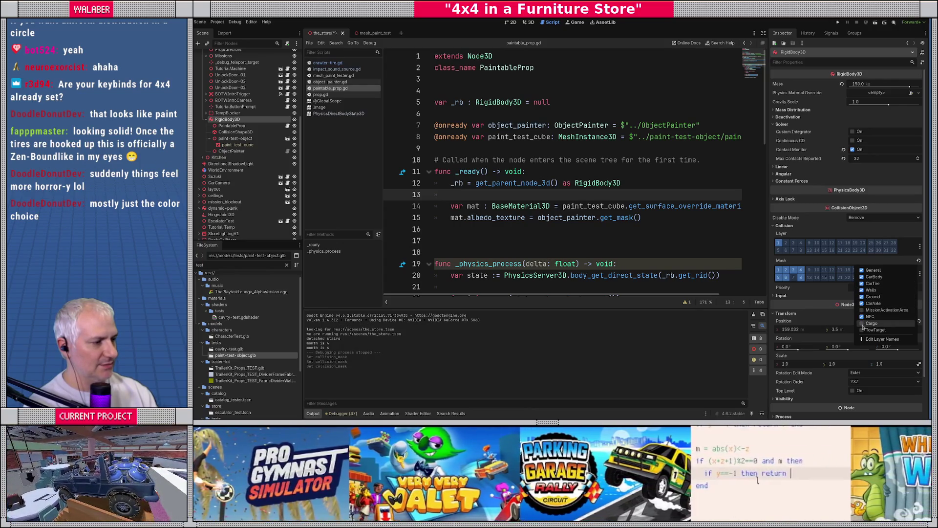
{"action": "left_click", "coordinate": [862, 323]}
{"action": "left_click", "coordinate": [862, 330]}
{"action": "left_click", "coordinate": [513, 224]}
Save the scene and run the game with F5.
{"action": "key", "text": "ctrl+s"}
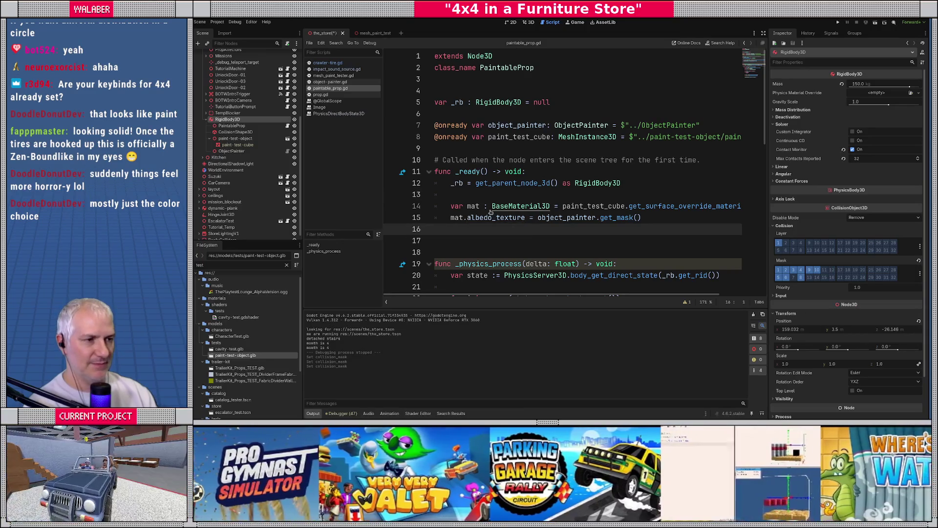
{"action": "left_click", "coordinate": [488, 150]}
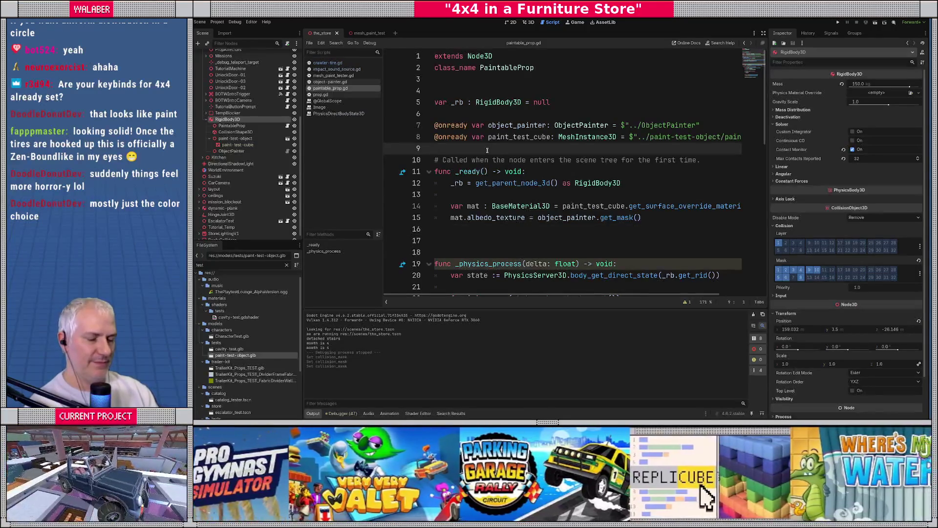
{"action": "key", "text": "F5"}
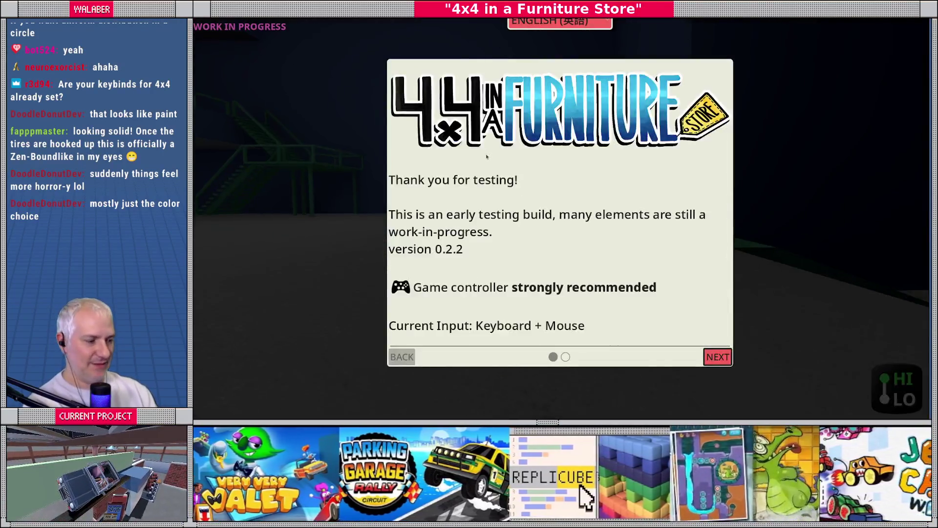
Dismiss the welcome dialog, move the breakpoint from line 23 to line 29, and resume.
{"action": "key", "text": "Escape"}
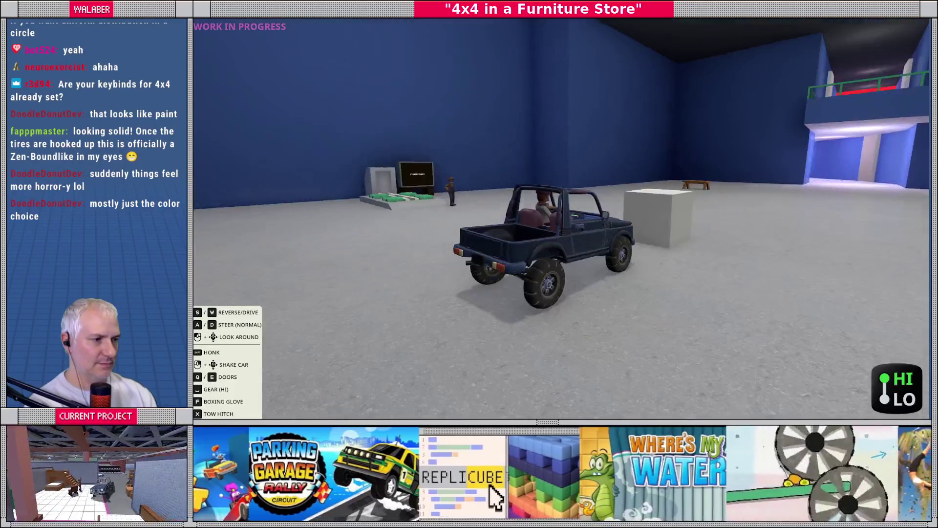
{"action": "key", "text": "F8"}
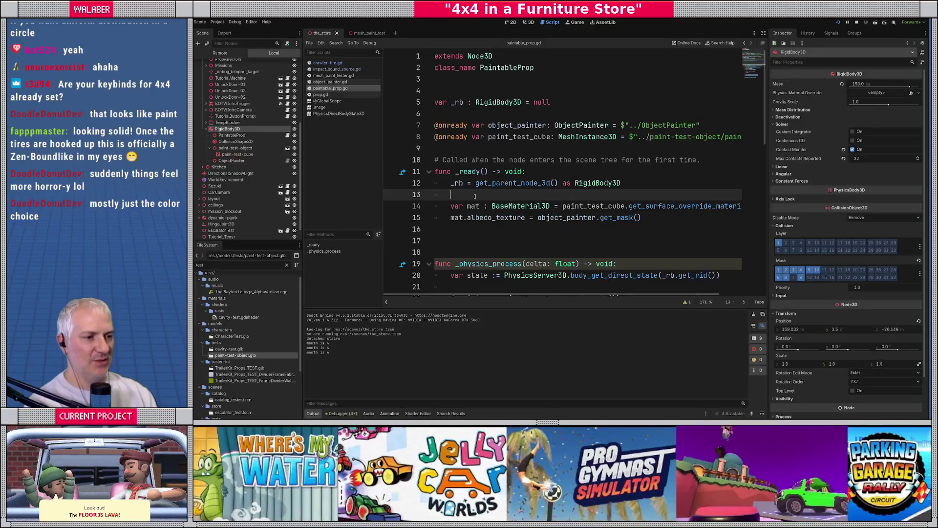
{"action": "scroll", "coordinate": [457, 188], "scroll_direction": "down", "scroll_amount": 4}
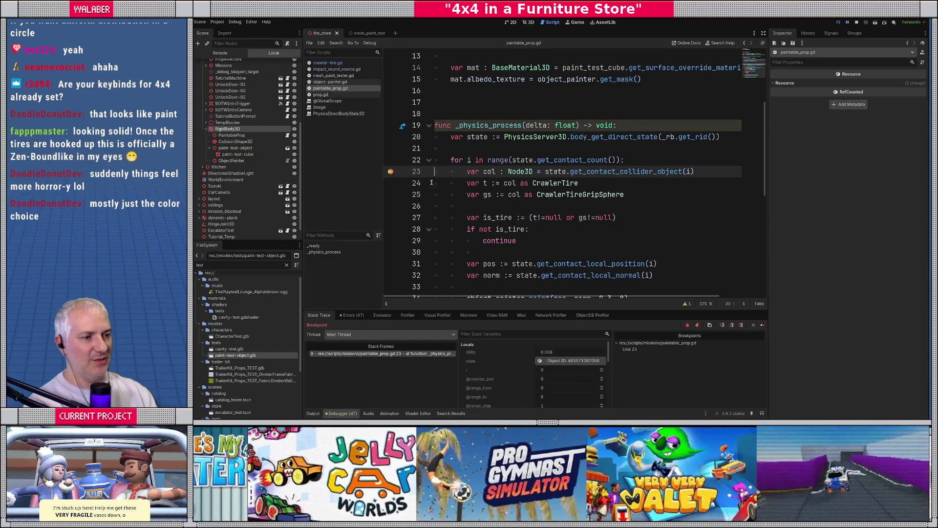
{"action": "left_click", "coordinate": [392, 172]}
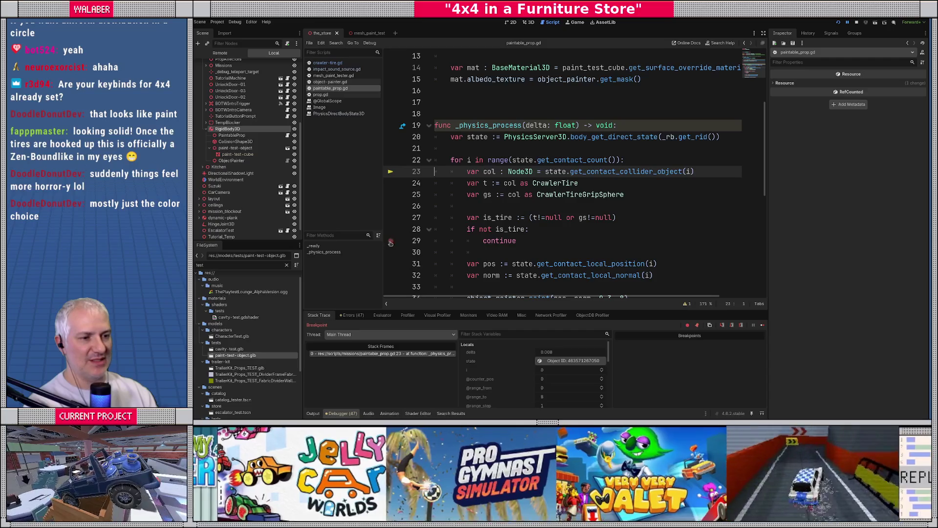
{"action": "left_click", "coordinate": [391, 242]}
{"action": "key", "text": "F12"}
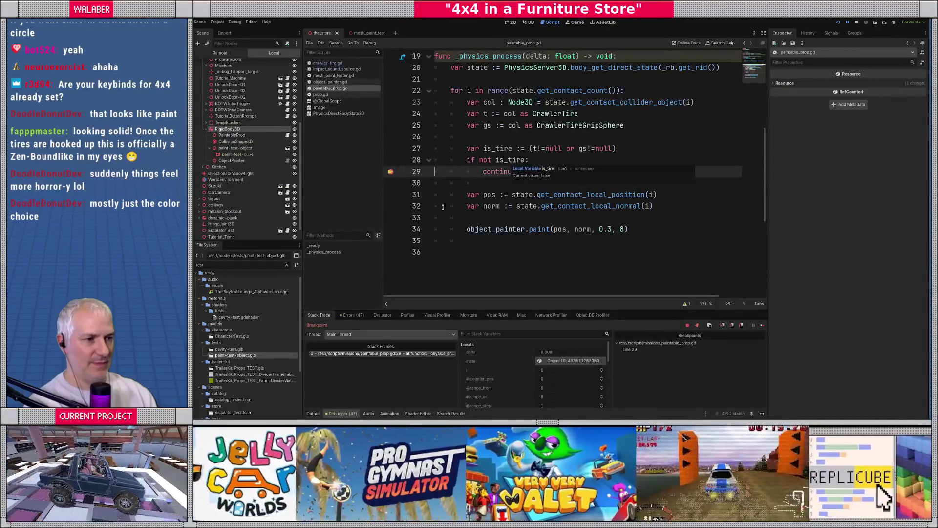
Move the breakpoint from line 29 to line 31, resume, and step to the paint call on line 34.
{"action": "left_click", "coordinate": [391, 194]}
{"action": "left_click", "coordinate": [391, 172]}
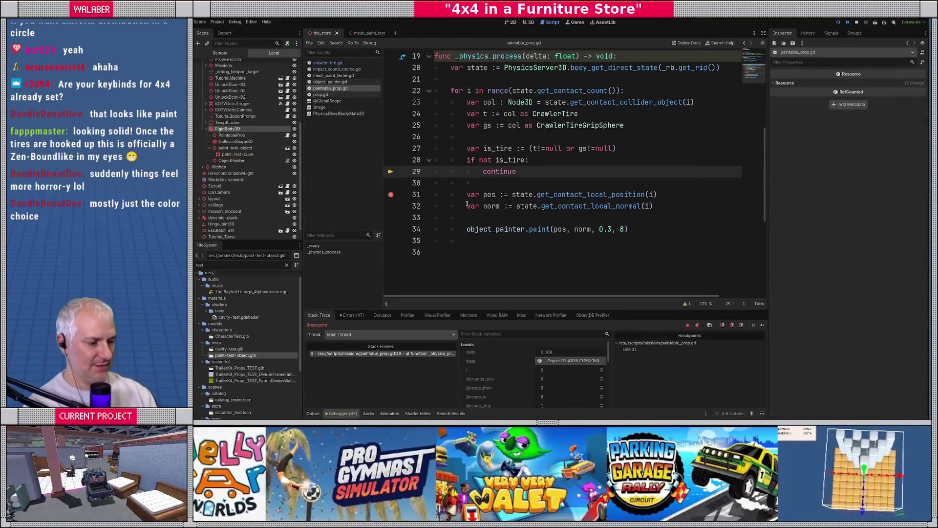
{"action": "key", "text": "F12"}
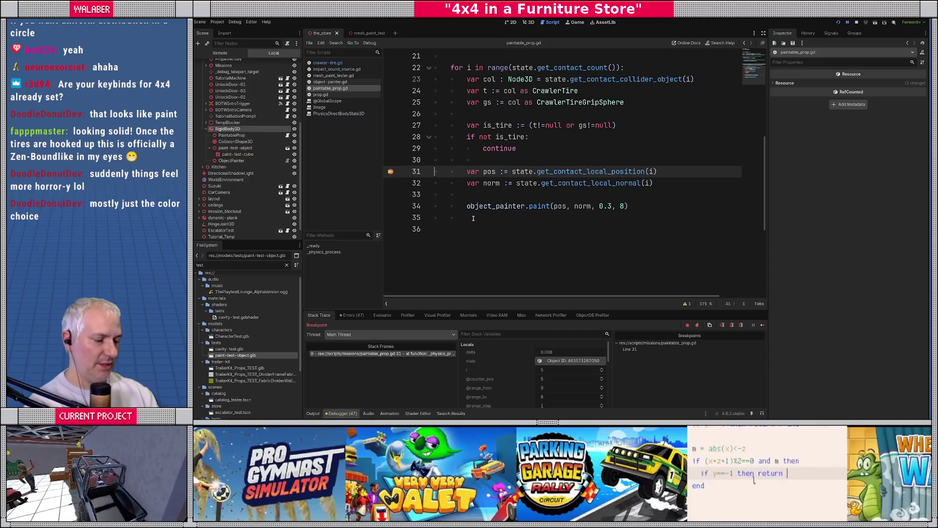
{"action": "key", "text": "F10"}
{"action": "key", "text": "F10"}
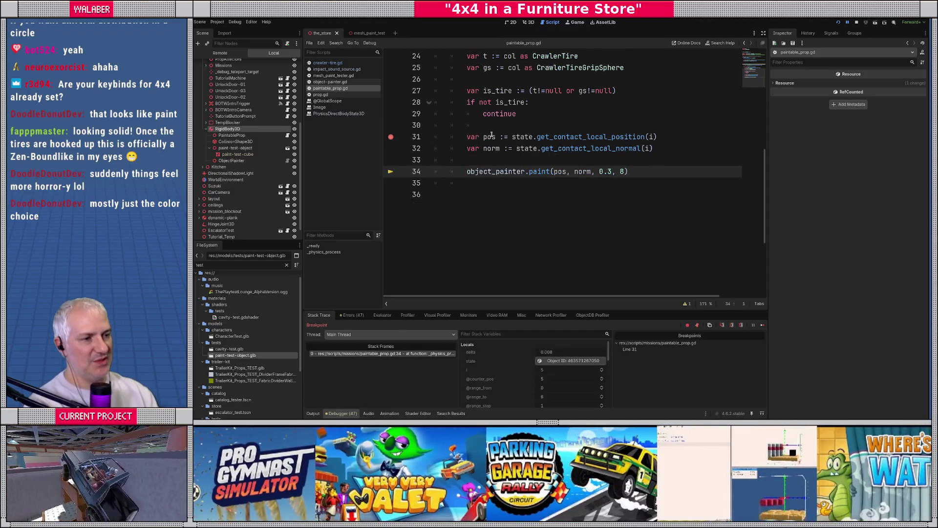
Inspect the paint() definition in object-painter.gd, then stop the running game.
{"action": "mouse_move", "coordinate": [491, 138]}
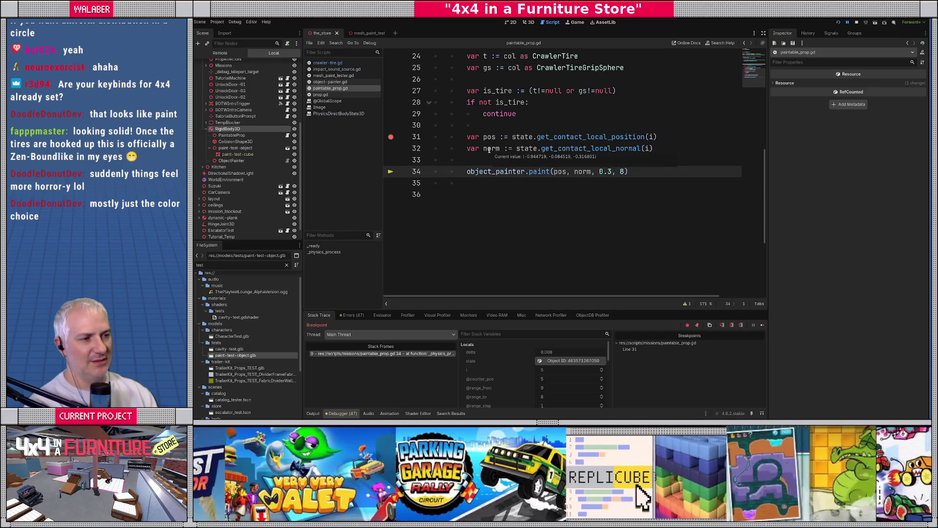
{"action": "left_click", "coordinate": [551, 174], "text": "ctrl"}
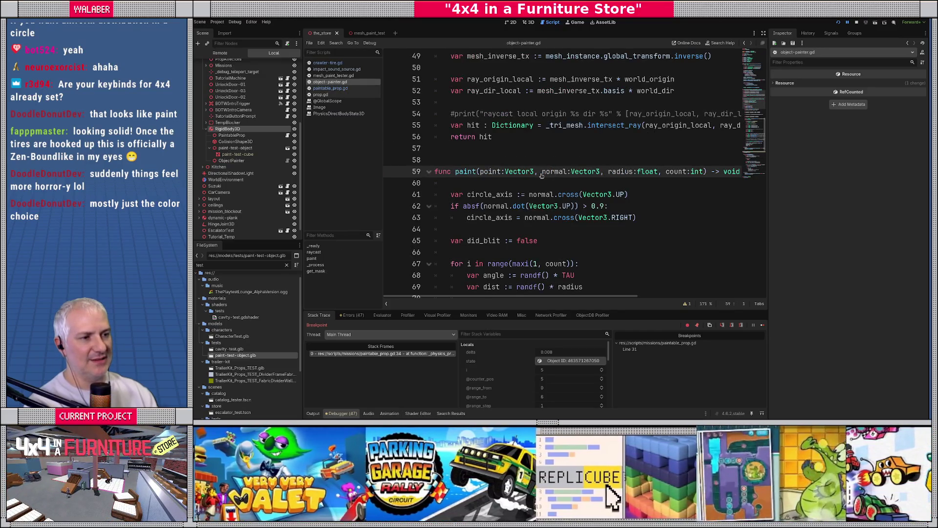
{"action": "scroll", "coordinate": [477, 189], "scroll_direction": "down", "scroll_amount": 4}
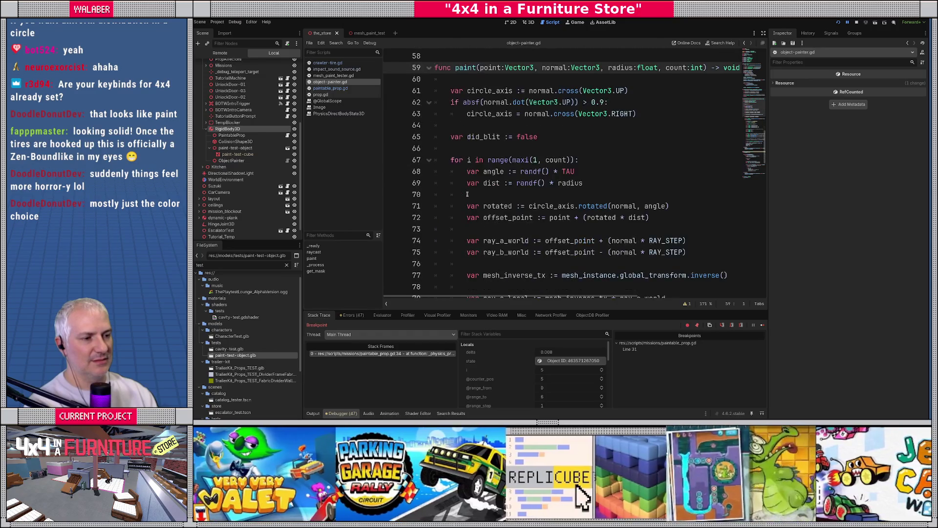
{"action": "scroll", "coordinate": [467, 194], "scroll_direction": "up", "scroll_amount": 4}
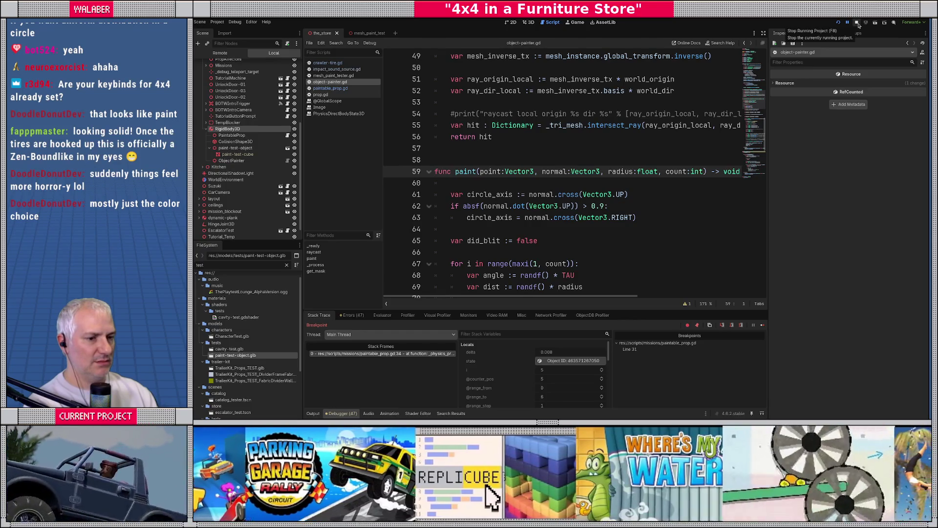
{"action": "left_click", "coordinate": [857, 23]}
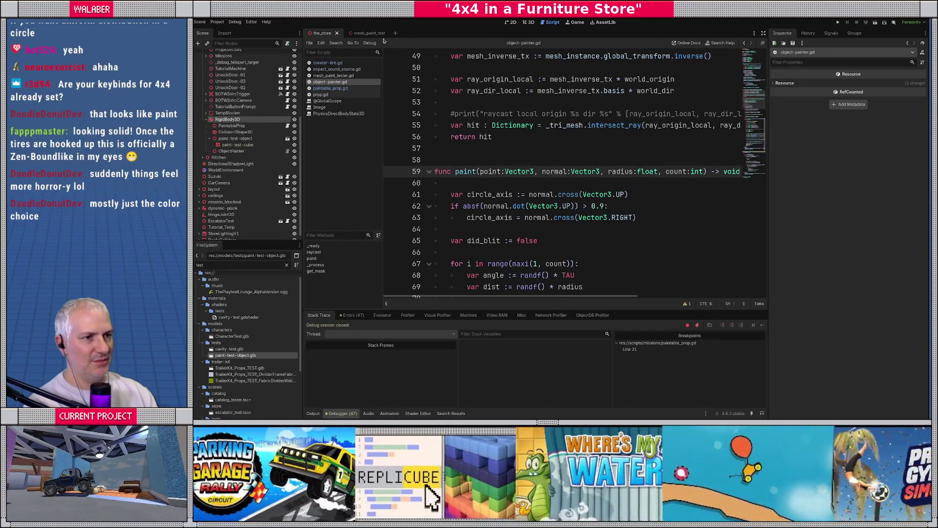
Assign icon.svg as the paint-test-cube's albedo texture, then save and rerun the game.
{"action": "left_click", "coordinate": [237, 144]}
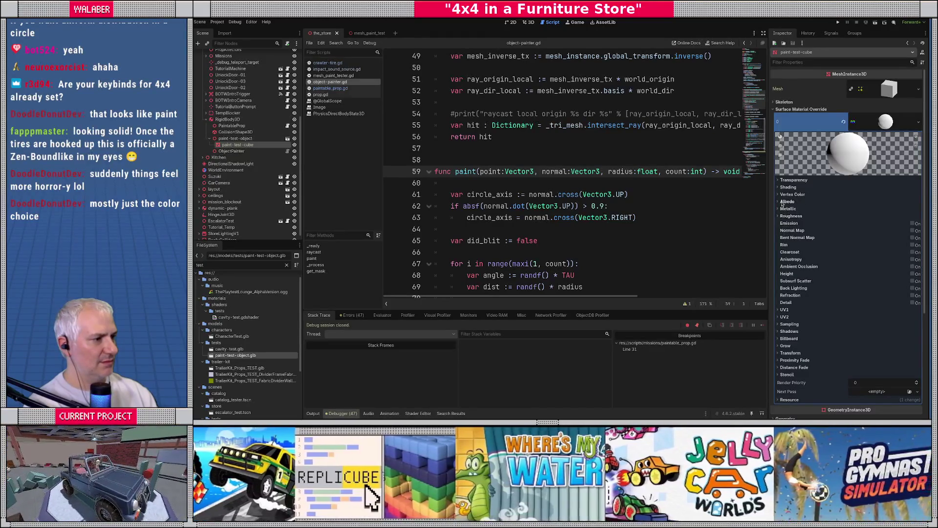
{"action": "left_click", "coordinate": [787, 201]}
{"action": "left_click", "coordinate": [909, 218]}
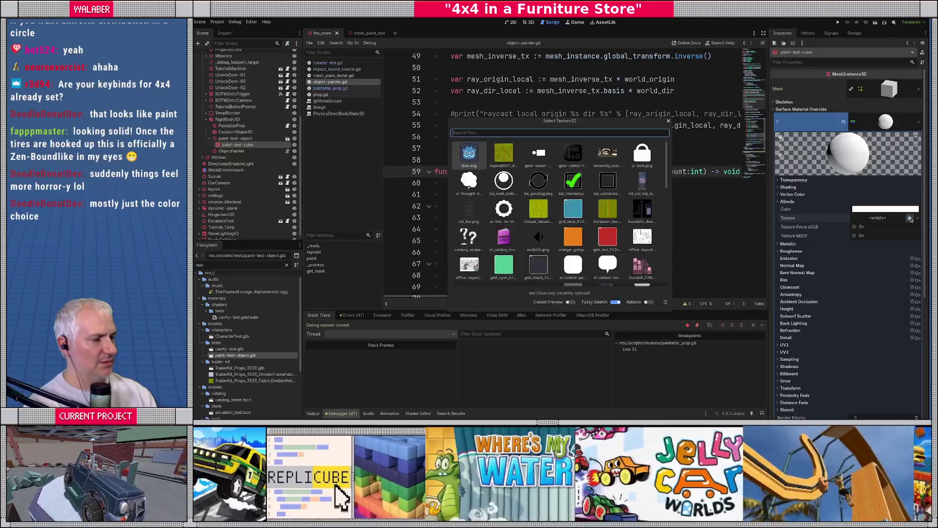
{"action": "left_click", "coordinate": [472, 164]}
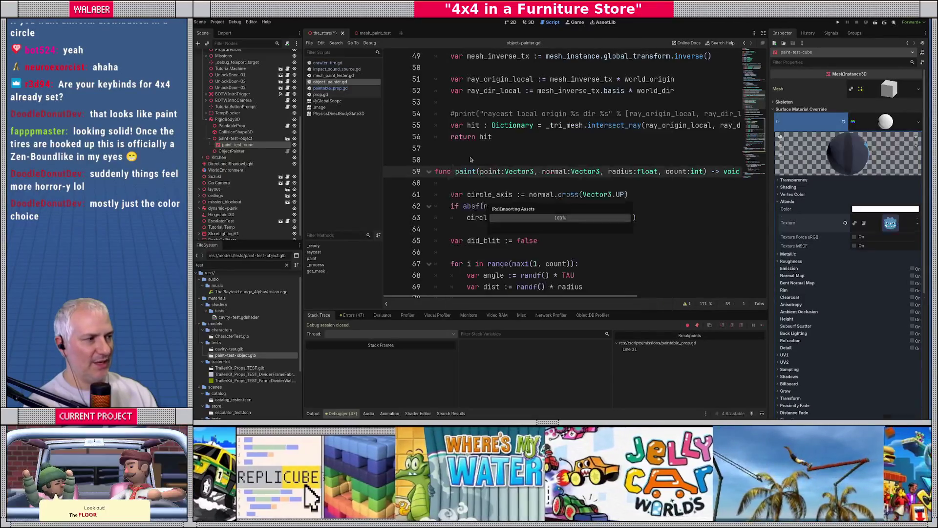
{"action": "left_click", "coordinate": [529, 22]}
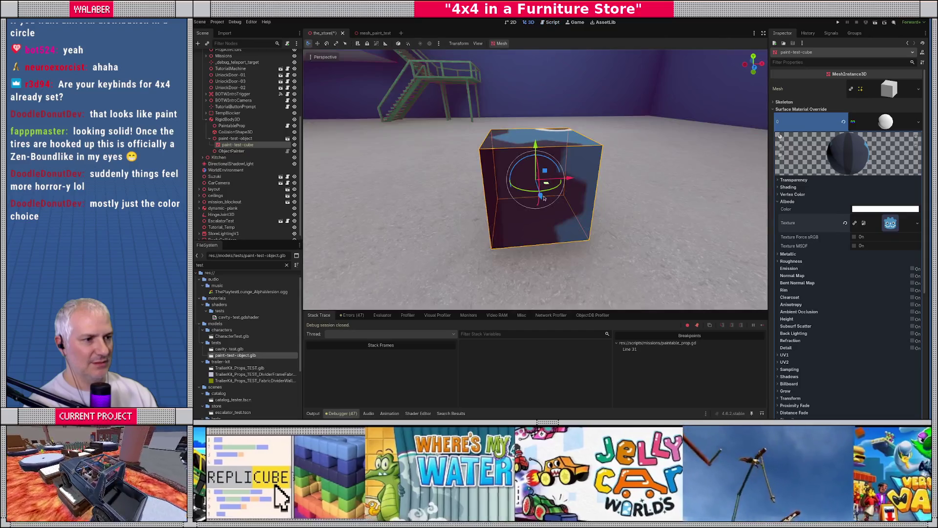
{"action": "key", "text": "F5"}
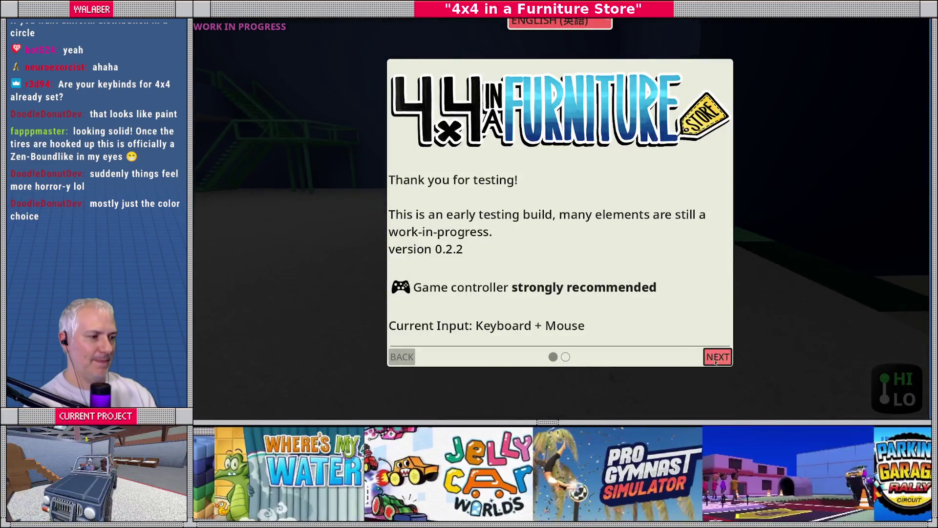
Dismiss the welcome dialog, leave the game, and scroll through the Debugger's Errors list.
{"action": "key", "text": "Escape"}
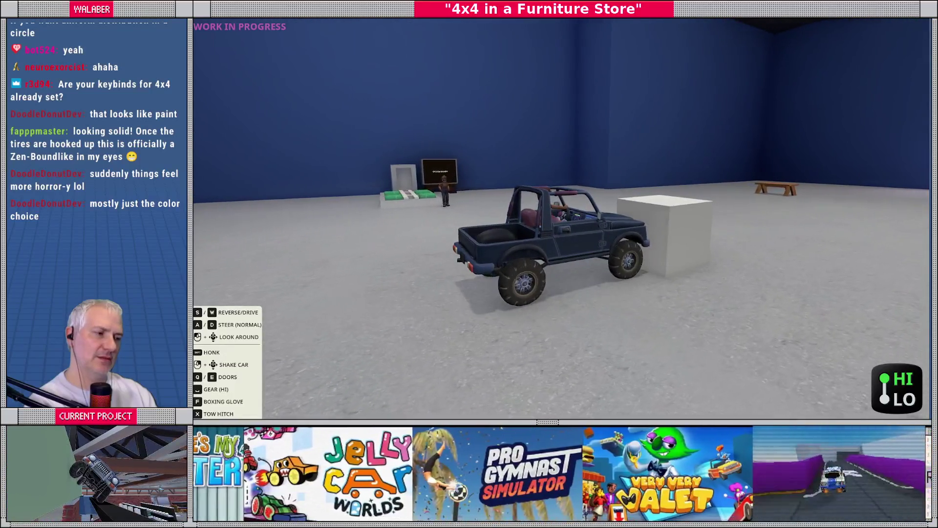
{"action": "key", "text": "F8"}
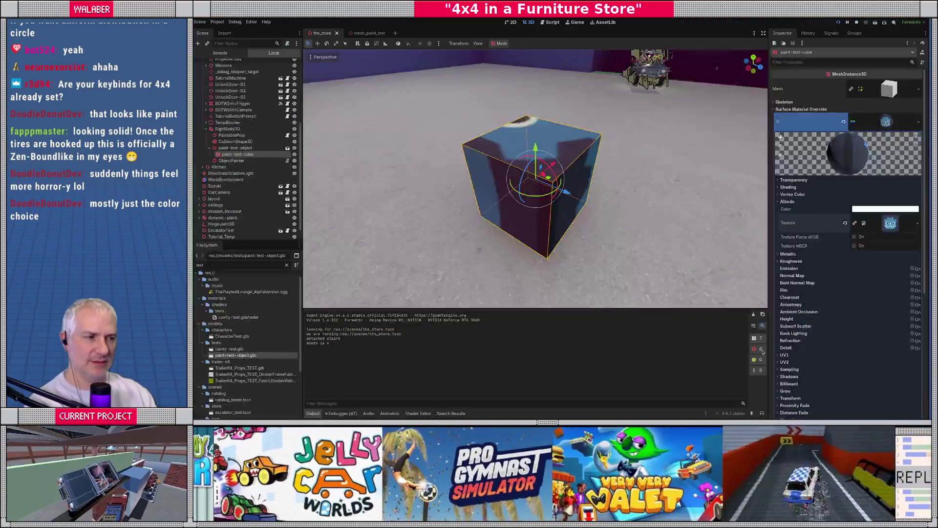
{"action": "left_click", "coordinate": [342, 414]}
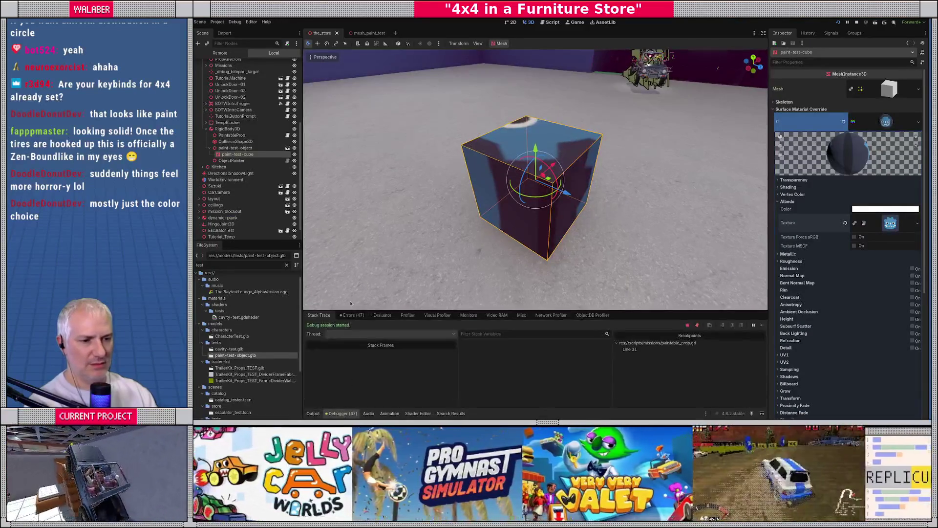
{"action": "left_click", "coordinate": [350, 315]}
{"action": "scroll", "coordinate": [594, 382], "scroll_direction": "down", "scroll_amount": 3}
{"action": "scroll", "coordinate": [594, 382], "scroll_direction": "down", "scroll_amount": 5}
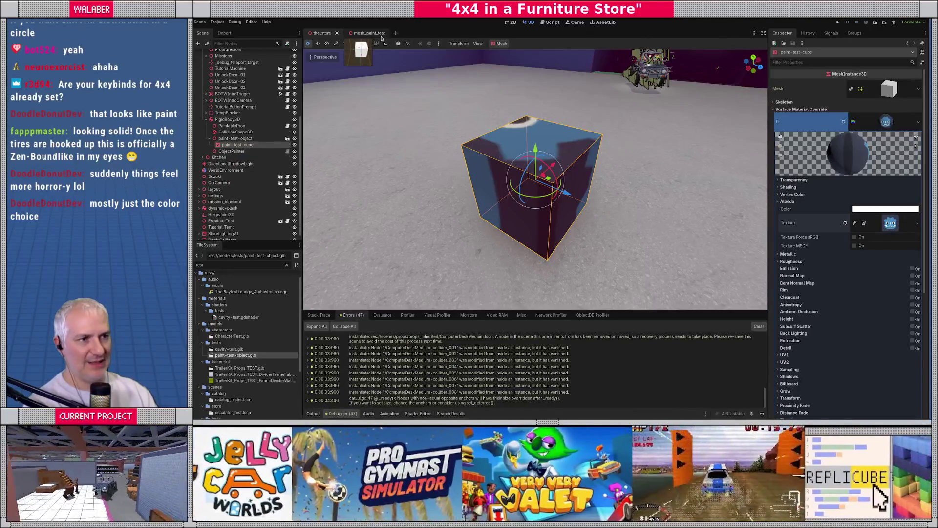
Run the mesh_paint_test scene, splash red paint on the cube, stop it, and open mesh_paint_tester.gd.
{"action": "left_click", "coordinate": [379, 34]}
{"action": "key", "text": "F6"}
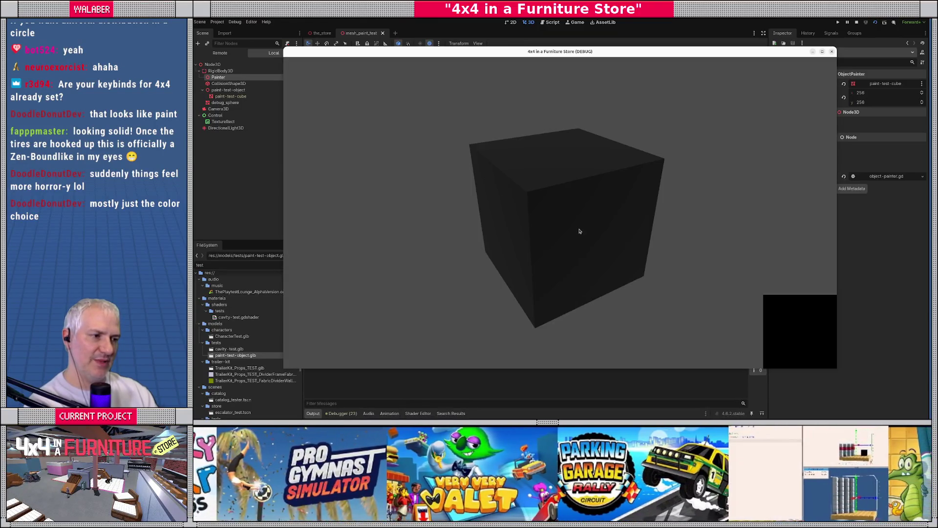
{"action": "mouse_move", "coordinate": [579, 231]}
{"action": "left_mouse_down"}
{"action": "mouse_move", "coordinate": [593, 230]}
{"action": "mouse_move", "coordinate": [570, 239]}
{"action": "left_mouse_up"}
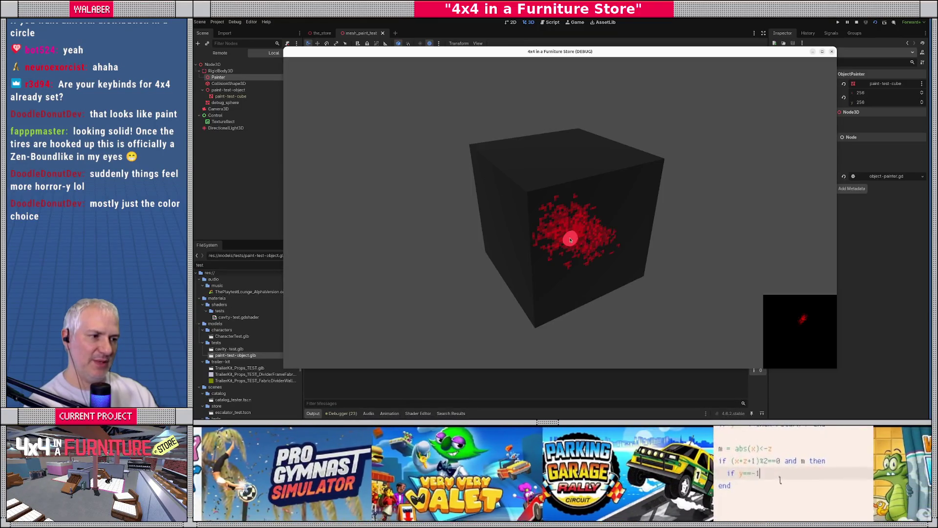
{"action": "left_click", "coordinate": [856, 22]}
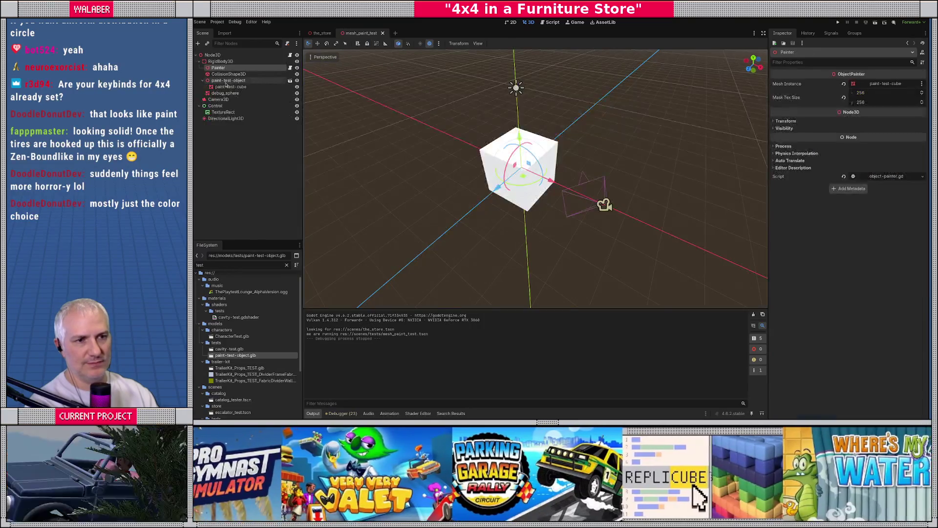
{"action": "left_click", "coordinate": [290, 55]}
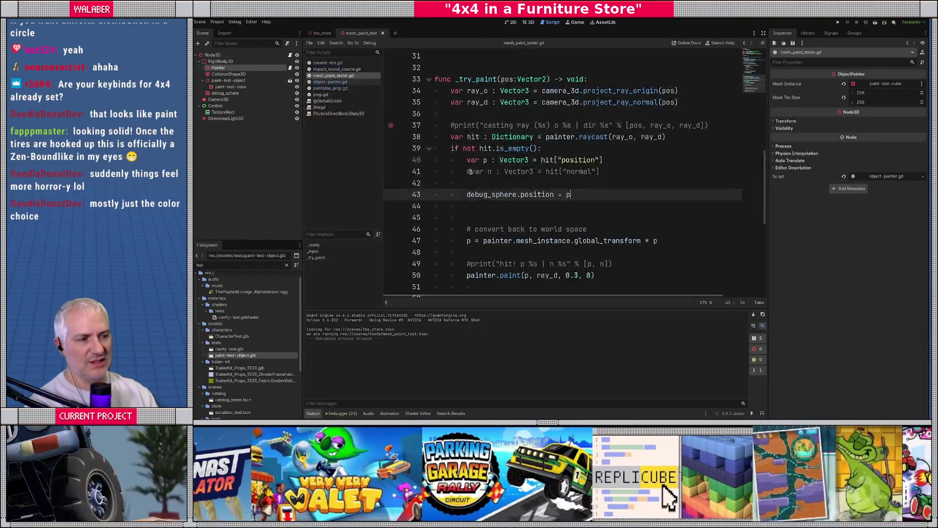
{"action": "mouse_move", "coordinate": [325, 37]}
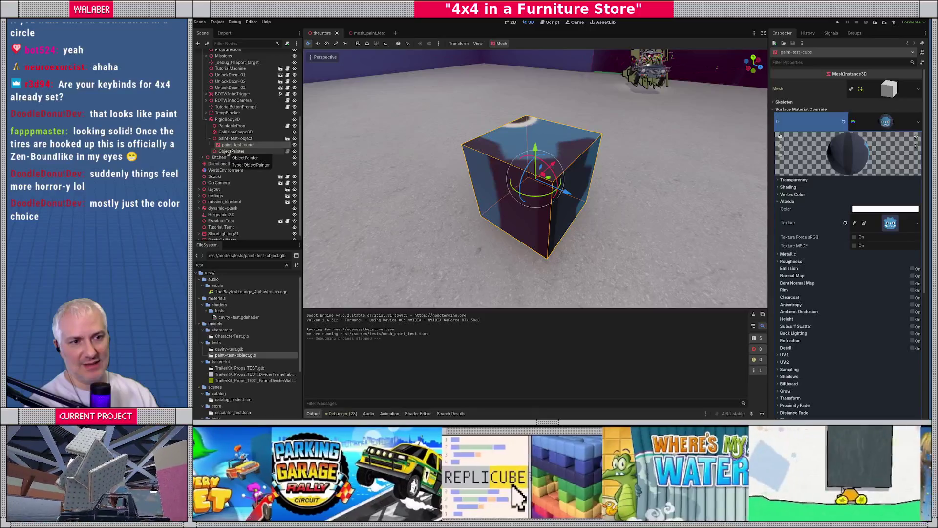
Select PaintableProp above ObjectPainter, run a painting test, then stop the game.
{"action": "left_click", "coordinate": [228, 152]}
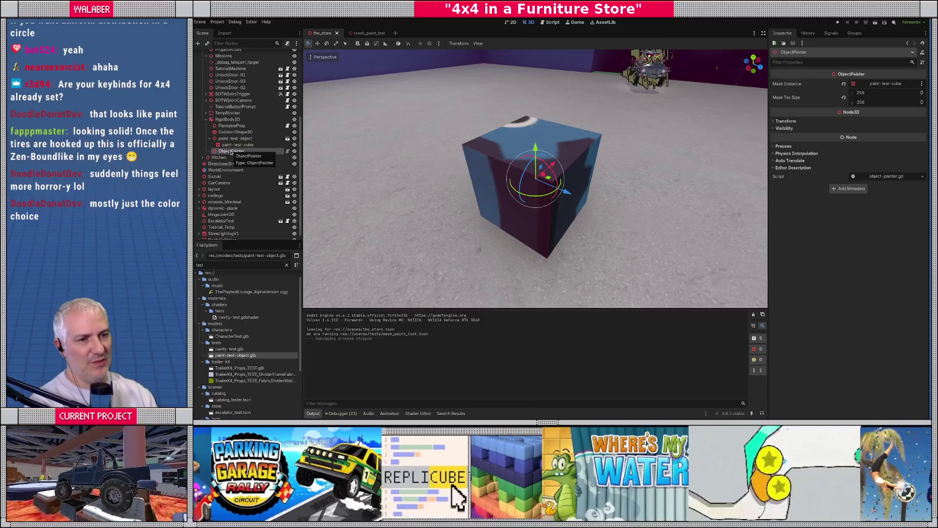
{"action": "key", "text": "Up"}
{"action": "key", "text": "Up"}
{"action": "key", "text": "Up"}
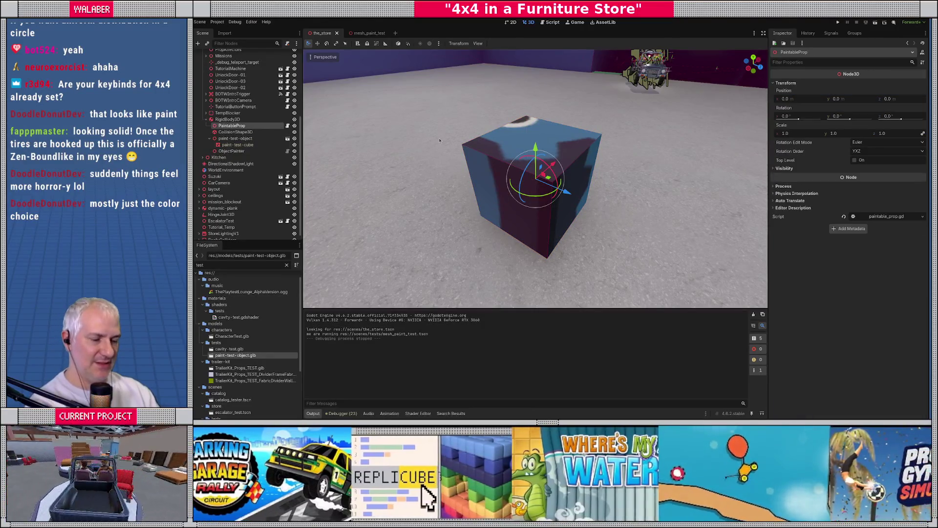
{"action": "key", "text": "F5"}
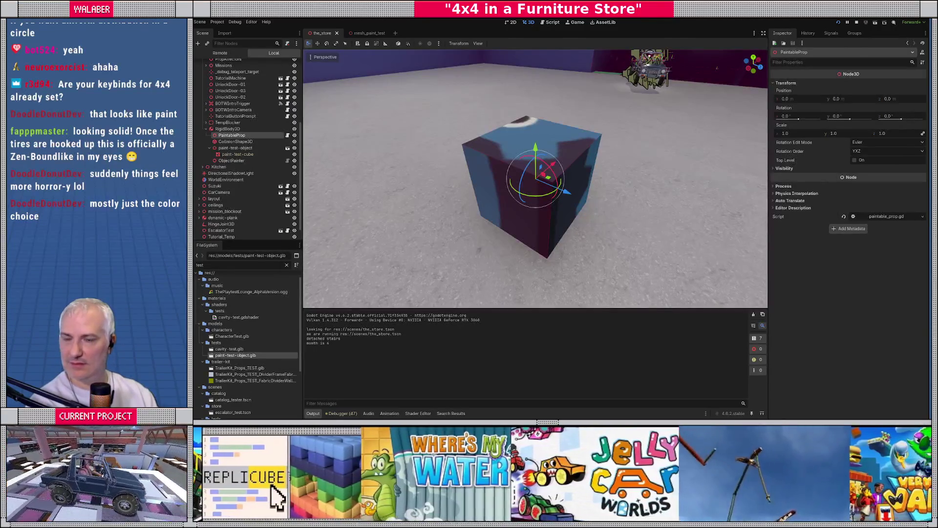
{"action": "left_click", "coordinate": [856, 25]}
Move ObjectPainter to RigidBody3D's first child, save the store scene, and relaunch the game.
{"action": "left_click", "coordinate": [237, 152]}
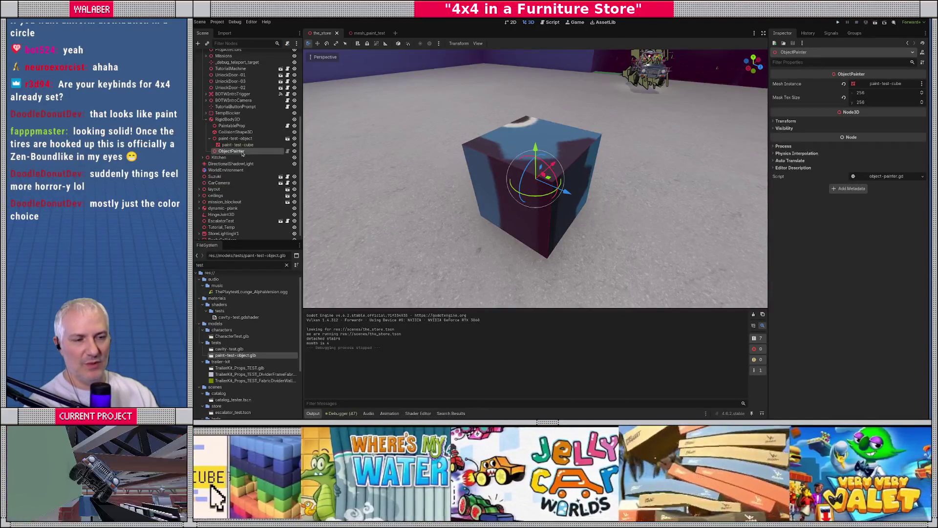
{"action": "key", "text": "ctrl+Up"}
{"action": "key", "text": "ctrl+Up"}
{"action": "key", "text": "ctrl+Up"}
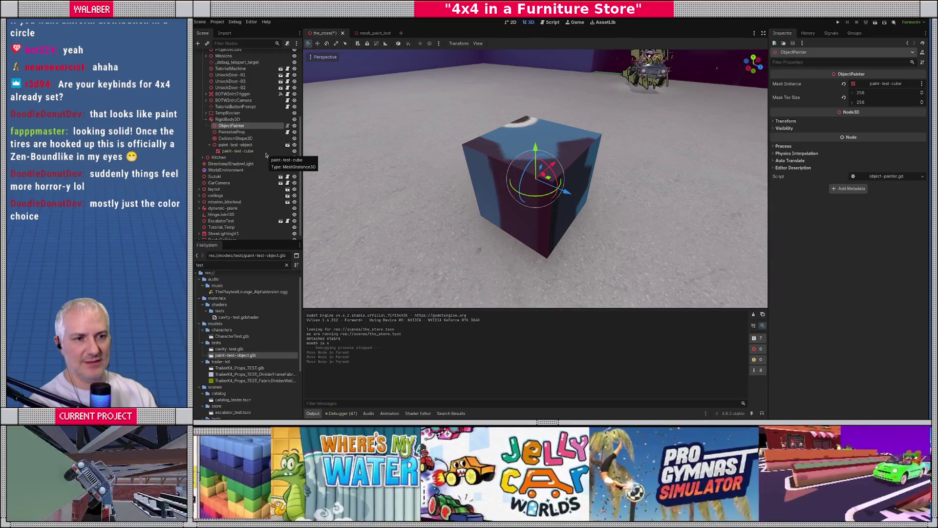
{"action": "left_click", "coordinate": [237, 133]}
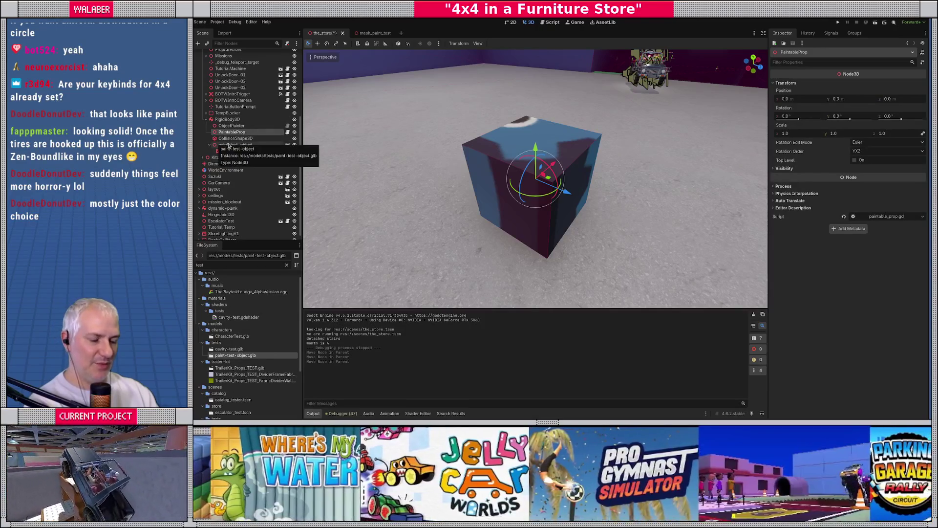
{"action": "key", "text": "ctrl+s"}
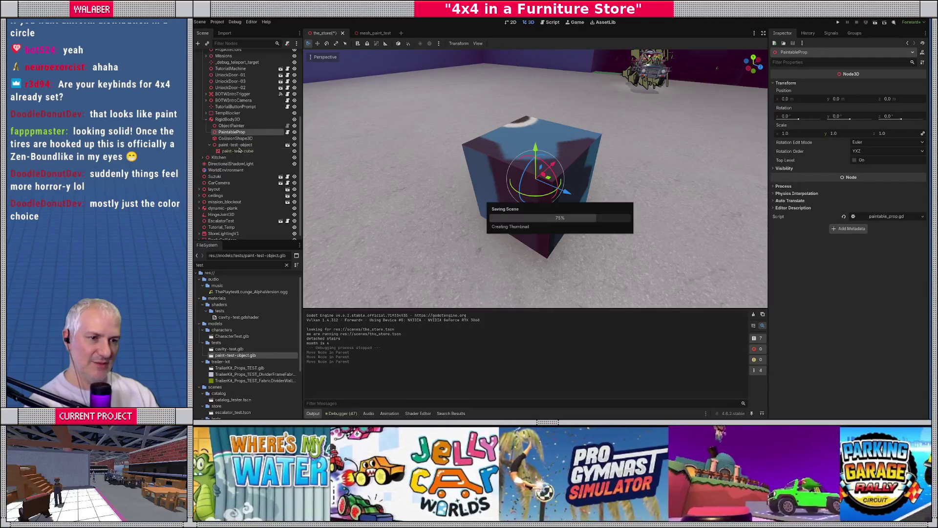
{"action": "key", "text": "F5"}
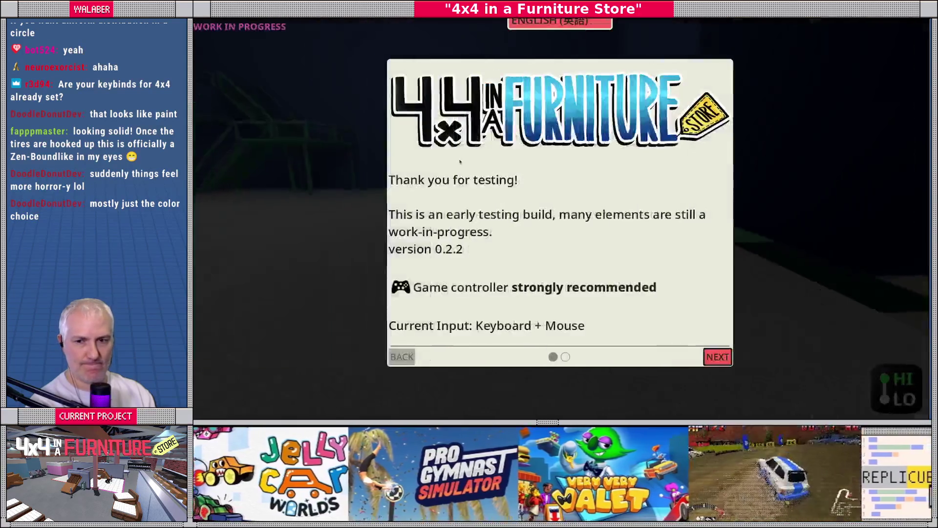
Skip the intro, steer the 4x4 past the breakpoint into the black cube, then bring up the main menu.
{"action": "key", "text": "Return"}
{"action": "key", "text": "Return"}
{"action": "key", "text": "d"}
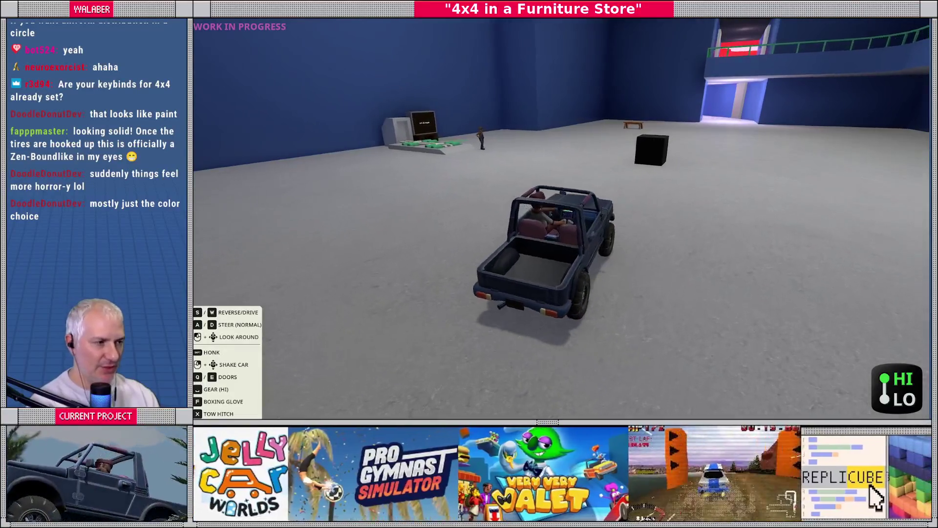
{"action": "key", "text": "w"}
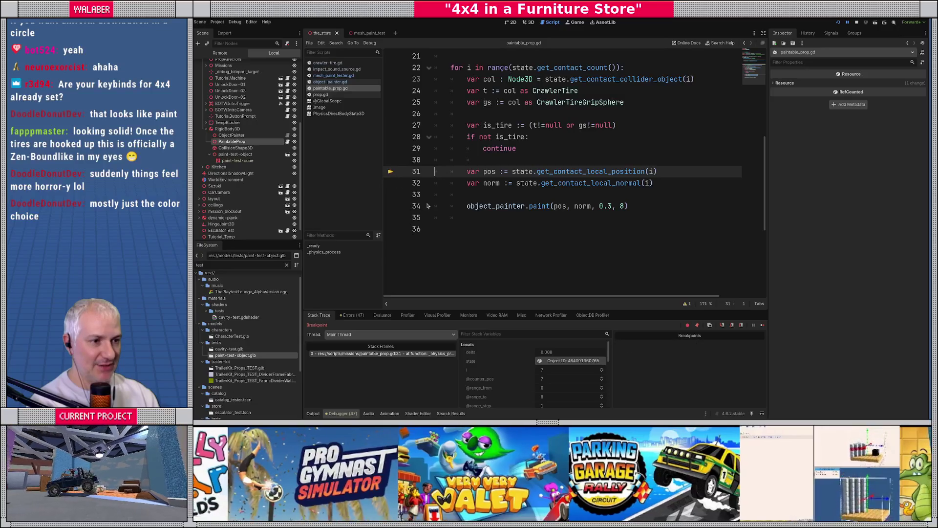
{"action": "key", "text": "F12"}
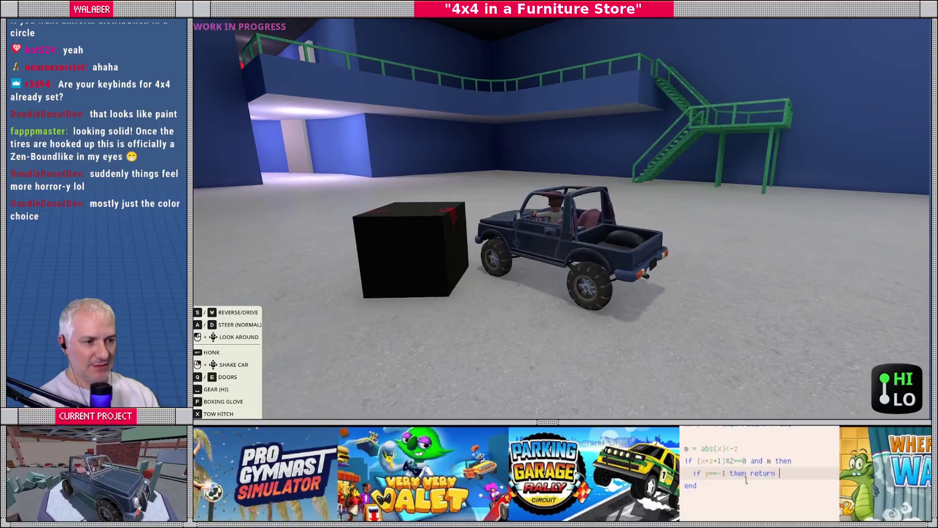
{"action": "key", "text": "w"}
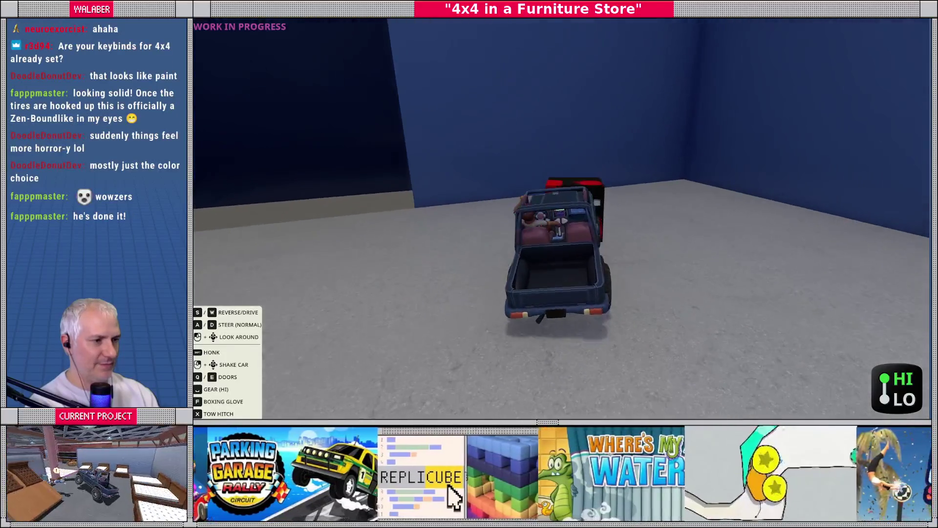
{"action": "key", "text": "Escape"}
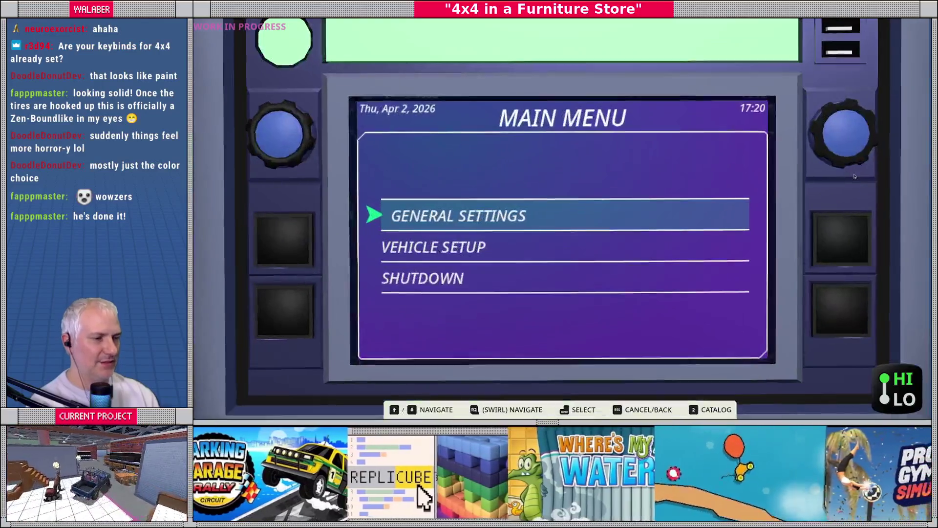
Exit the game, end the debug session, and select paint-test-cube in the 3D store scene.
{"action": "key", "text": "F8"}
{"action": "left_click", "coordinate": [856, 23]}
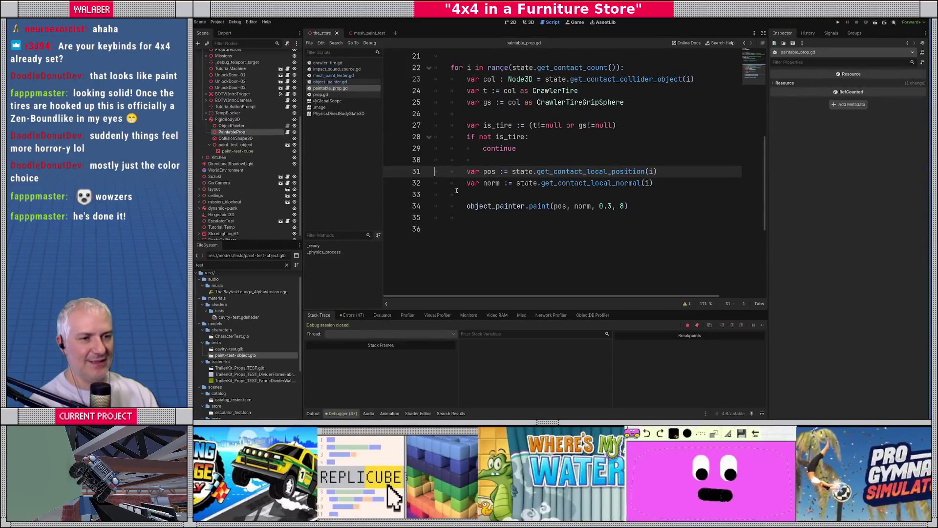
{"action": "left_click", "coordinate": [528, 23]}
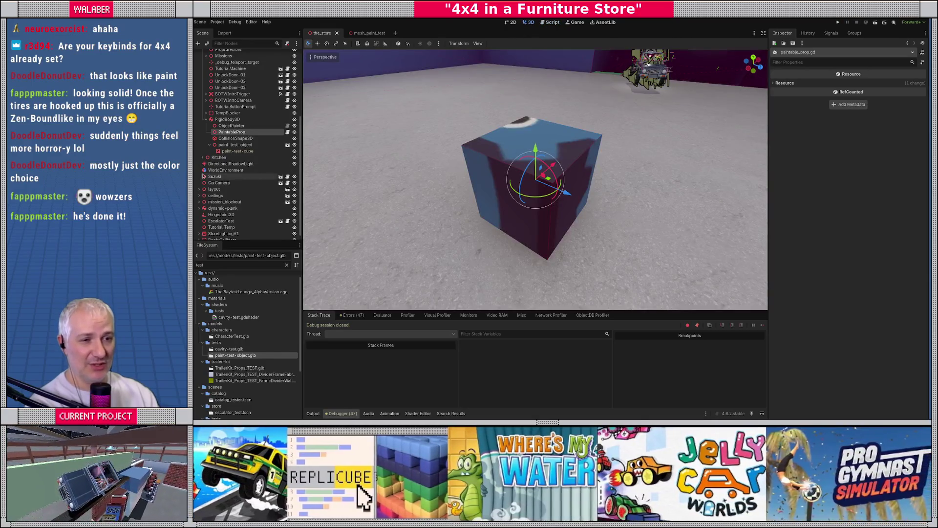
{"action": "left_click", "coordinate": [237, 151]}
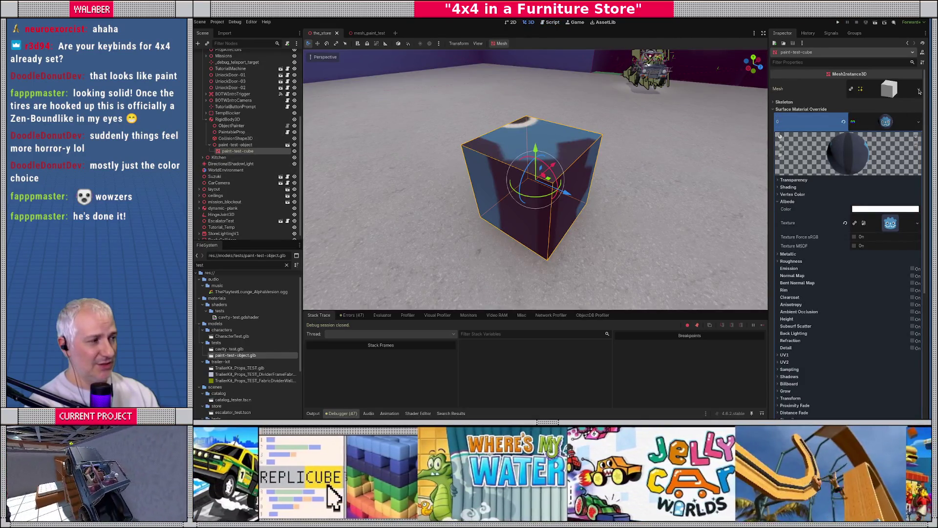
Swap the cube's mesh to TorusMesh, undo back to the box, then select CollisionShape3D.
{"action": "left_click", "coordinate": [920, 89]}
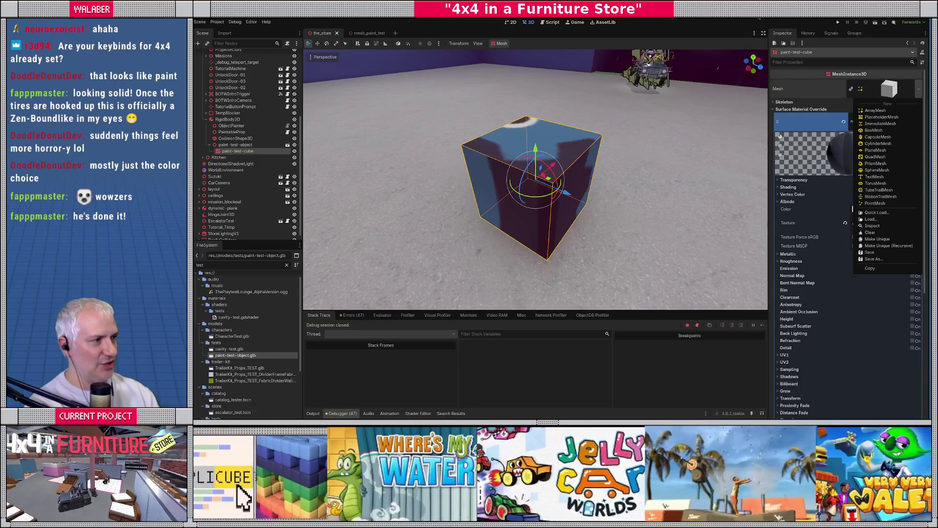
{"action": "left_click", "coordinate": [287, 265]}
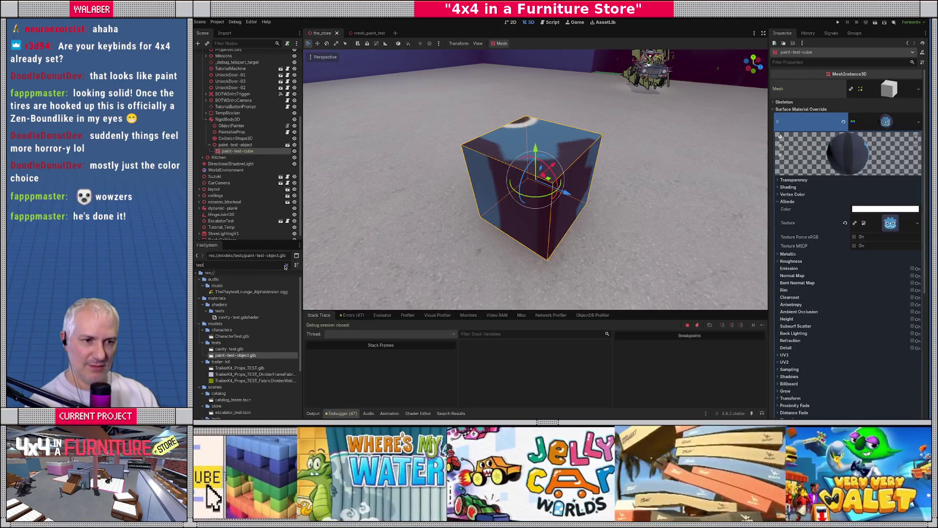
{"action": "left_click", "coordinate": [287, 265]}
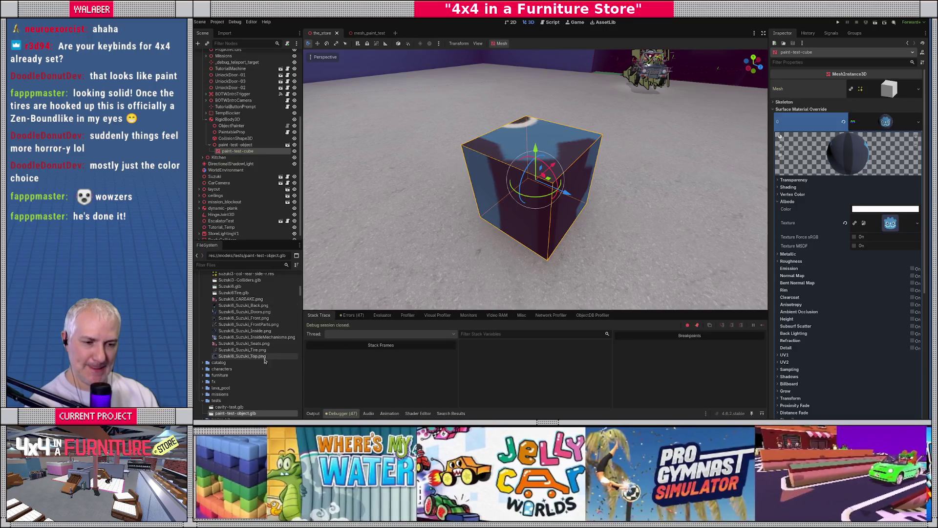
{"action": "scroll", "coordinate": [265, 363], "scroll_direction": "down", "scroll_amount": 2}
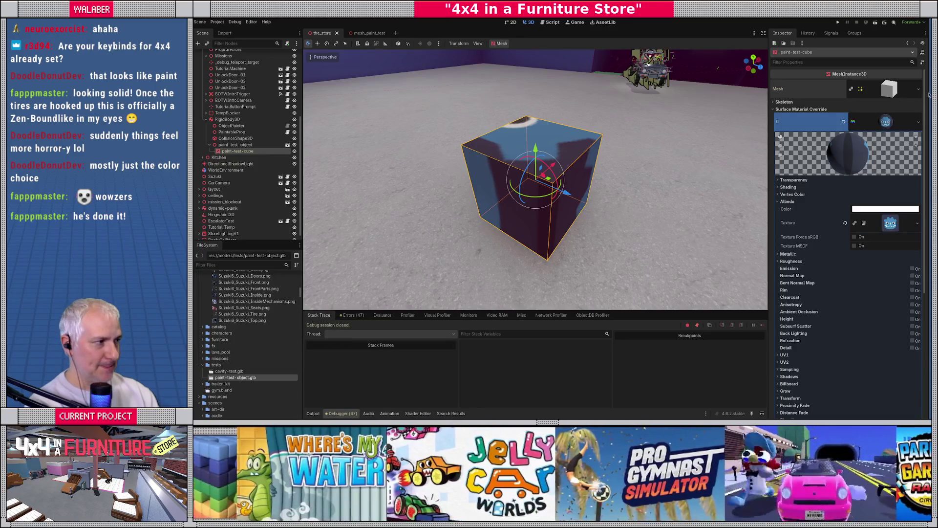
{"action": "left_click", "coordinate": [919, 89]}
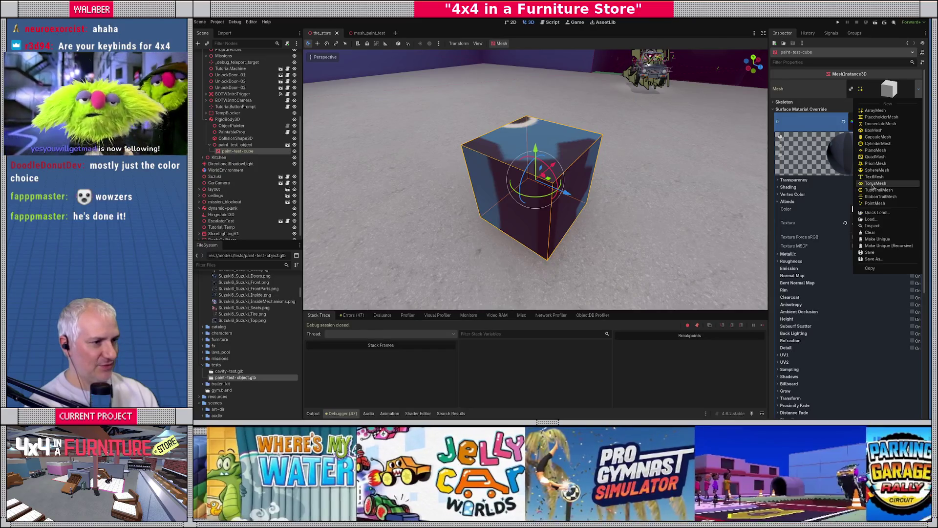
{"action": "left_click", "coordinate": [873, 183]}
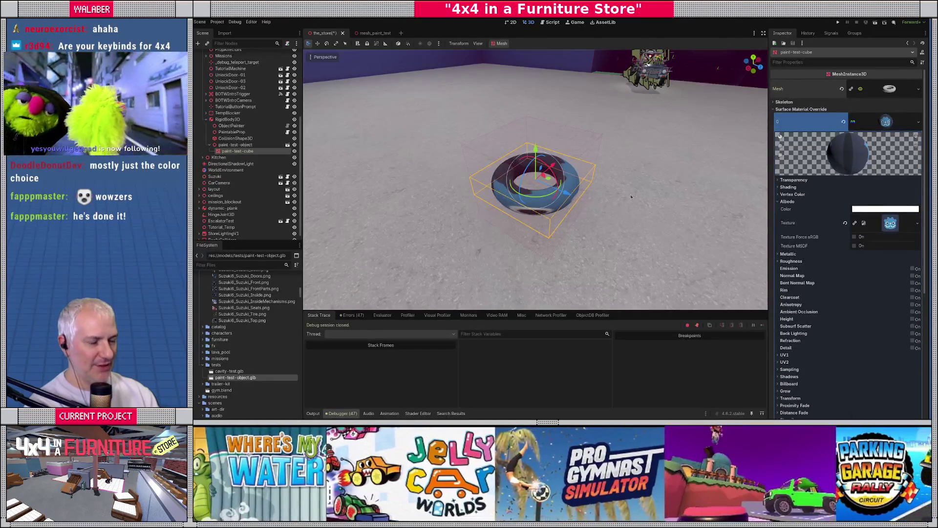
{"action": "key", "text": "ctrl+z"}
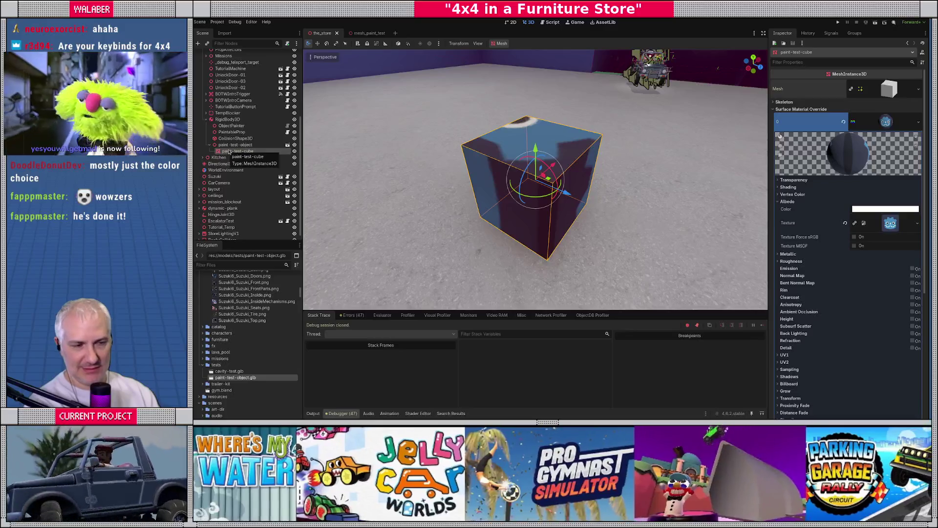
{"action": "left_click", "coordinate": [238, 145]}
{"action": "left_click", "coordinate": [237, 139]}
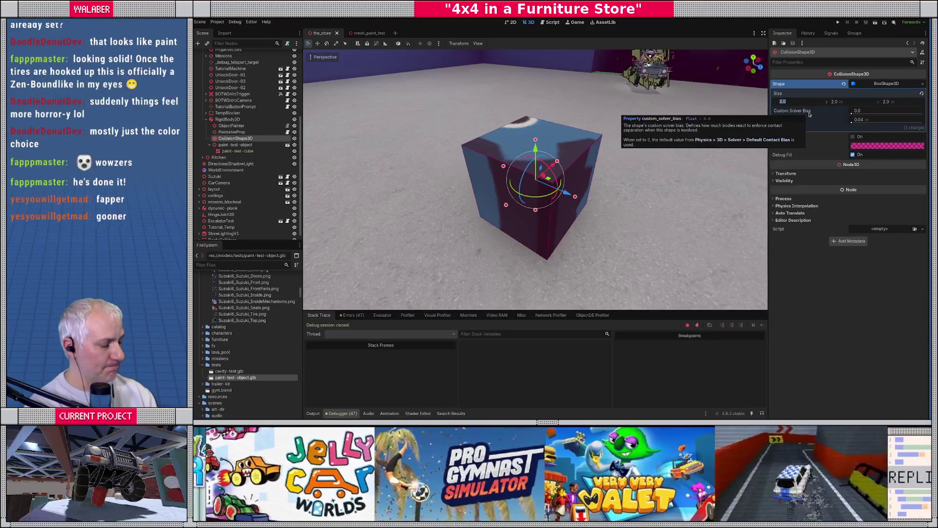
Set the CollisionShape3D box size to 8 × 0.5 × 8.
{"action": "type", "text": "8"}
{"action": "key", "text": "Tab"}
{"action": "type", "text": "0"}
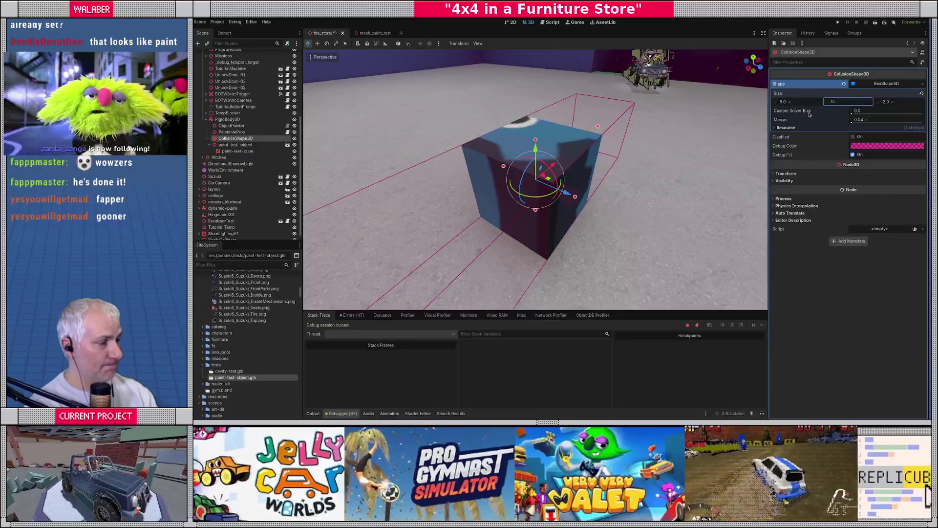
{"action": "key", "text": "Tab"}
{"action": "key", "text": "Return"}
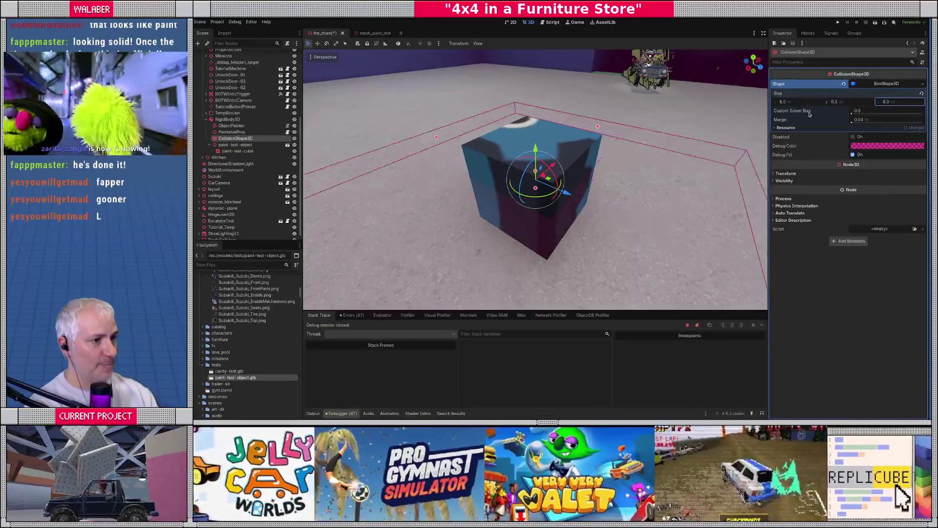
{"action": "scroll", "coordinate": [537, 147], "scroll_direction": "down", "scroll_amount": 5}
Scale paint-test-object to 4 × 0.2 × 4 as a thin slab, then save and run the game.
{"action": "left_click", "coordinate": [230, 145]}
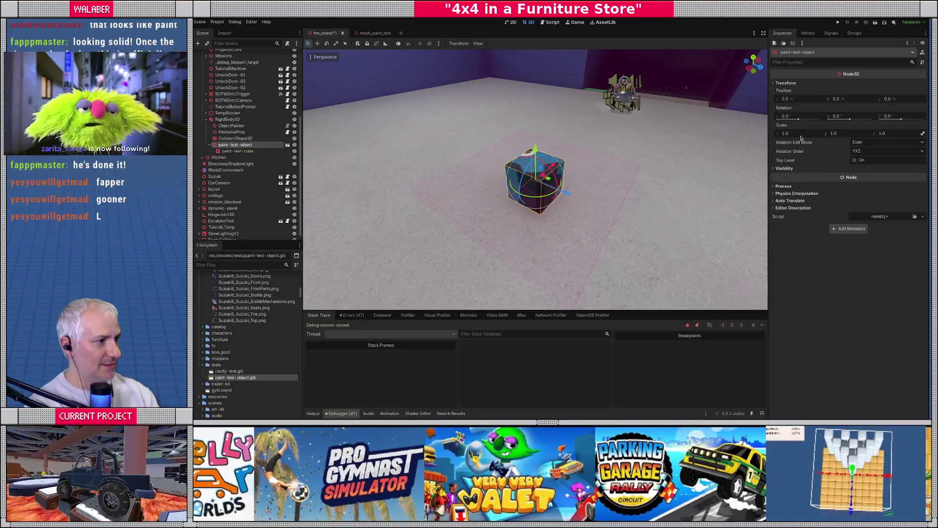
{"action": "left_click", "coordinate": [800, 134]}
{"action": "type", "text": "8"}
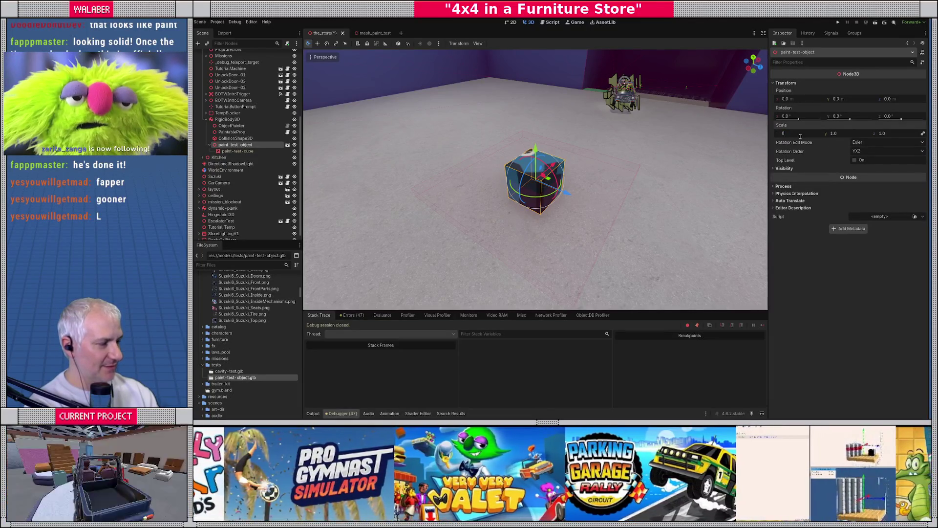
{"action": "key", "text": "Tab"}
{"action": "left_click", "coordinate": [800, 135]}
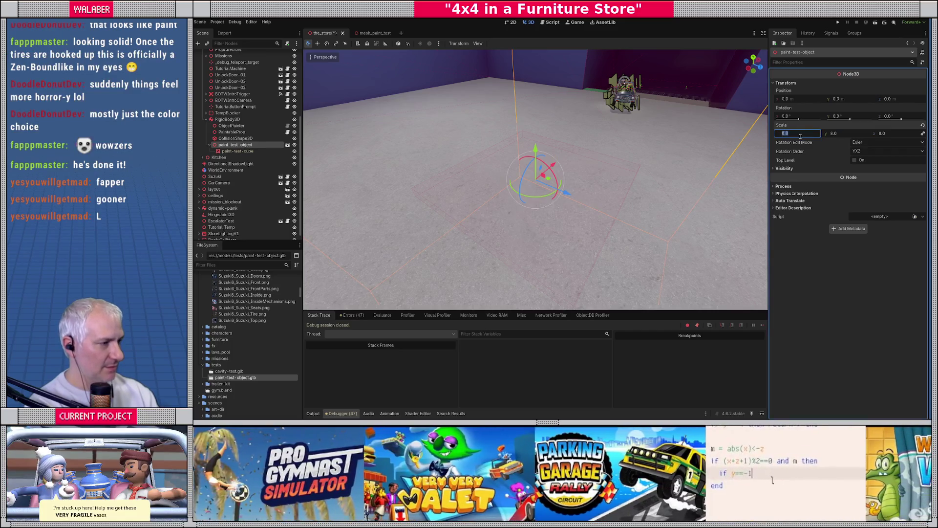
{"action": "key", "text": "Return"}
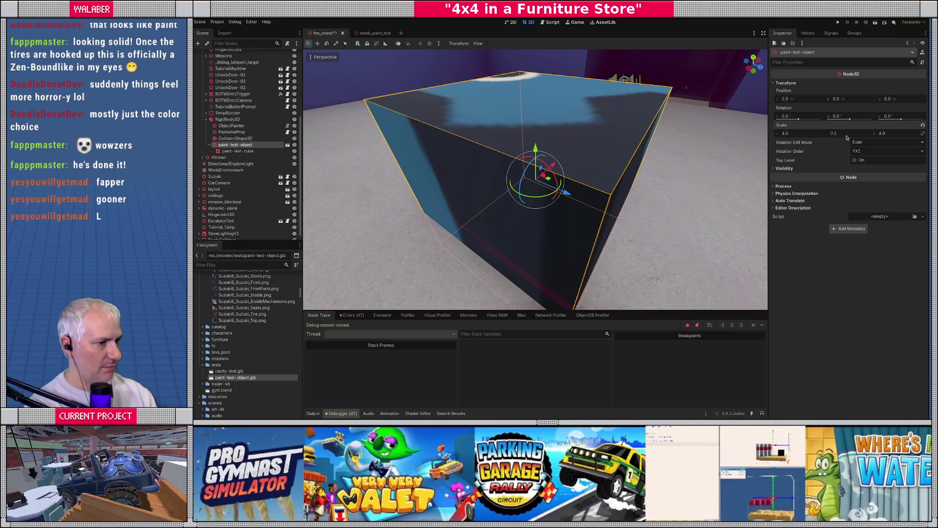
{"action": "key", "text": "Tab"}
{"action": "left_click_drag", "start_coordinate": [653, 196], "coordinate": [626, 146]}
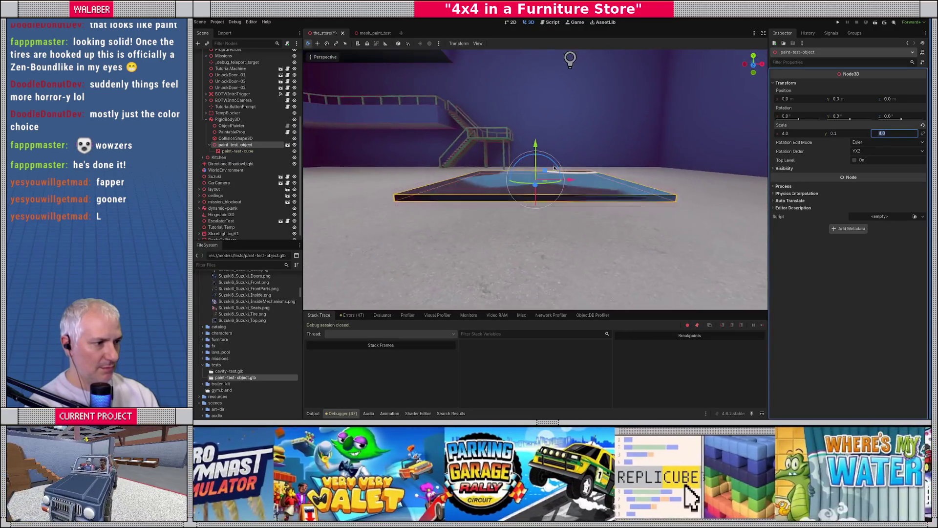
{"action": "key", "text": "Return"}
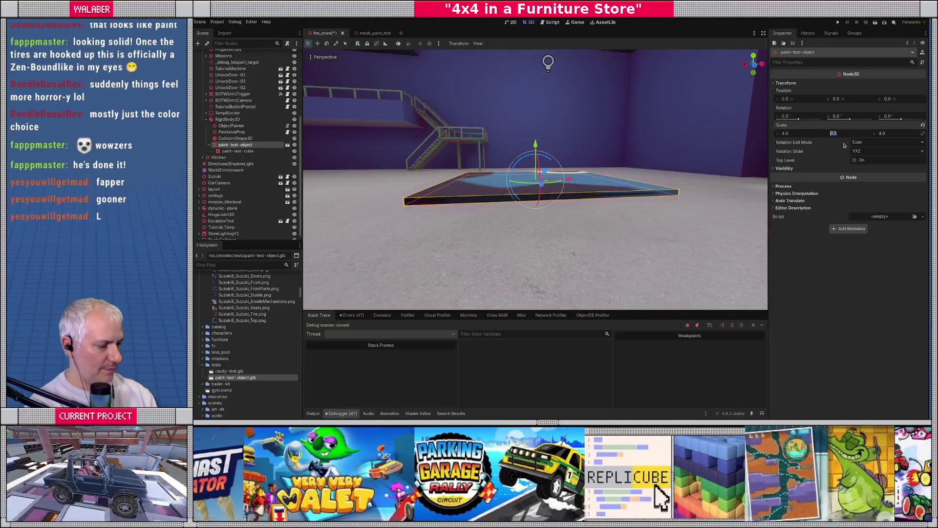
{"action": "type", "text": "0.2"}
{"action": "key", "text": "Return"}
{"action": "mouse_move", "coordinate": [589, 190]}
{"action": "left_mouse_down"}
{"action": "mouse_move", "coordinate": [601, 215]}
{"action": "mouse_move", "coordinate": [606, 188]}
{"action": "mouse_move", "coordinate": [618, 217]}
{"action": "mouse_move", "coordinate": [608, 219]}
{"action": "left_mouse_up"}
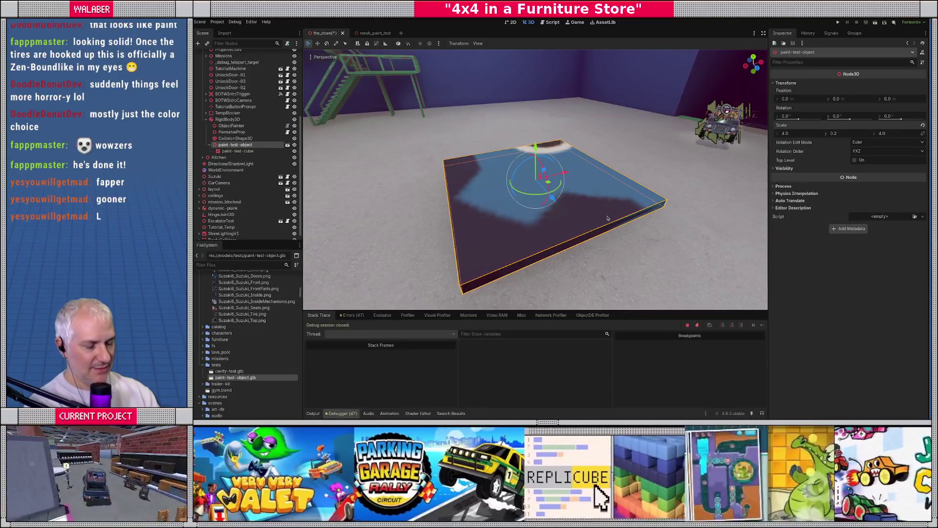
{"action": "key", "text": "F5"}
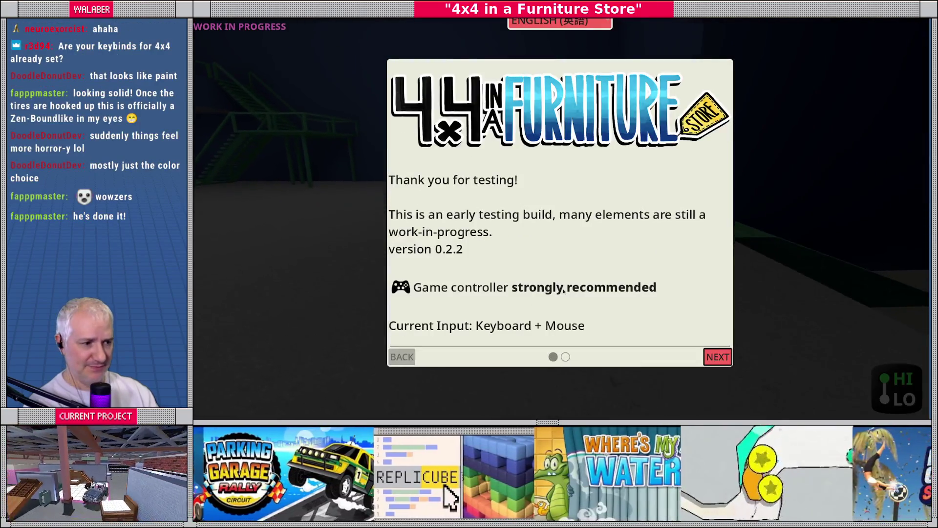
Dismiss the intro, drive the jeep toward the slab, then exit the game.
{"action": "key", "text": "Escape"}
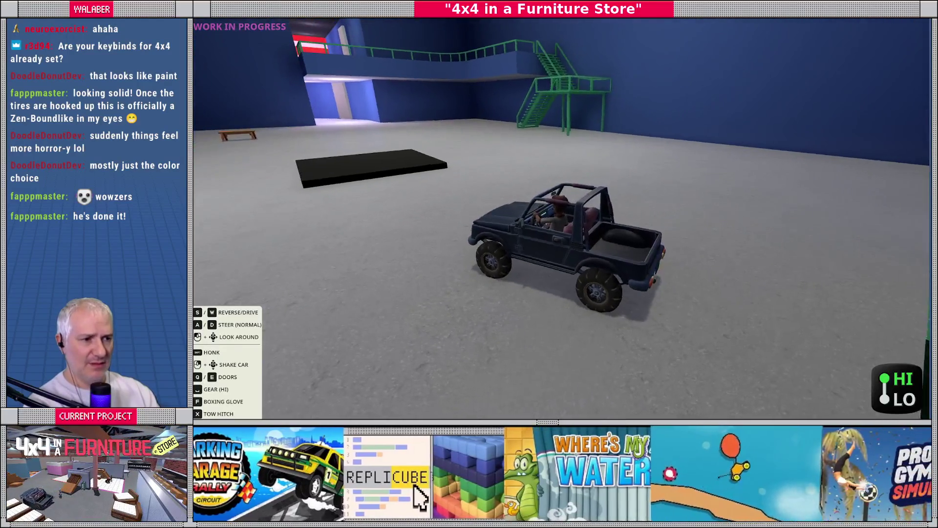
{"action": "key", "text": "w"}
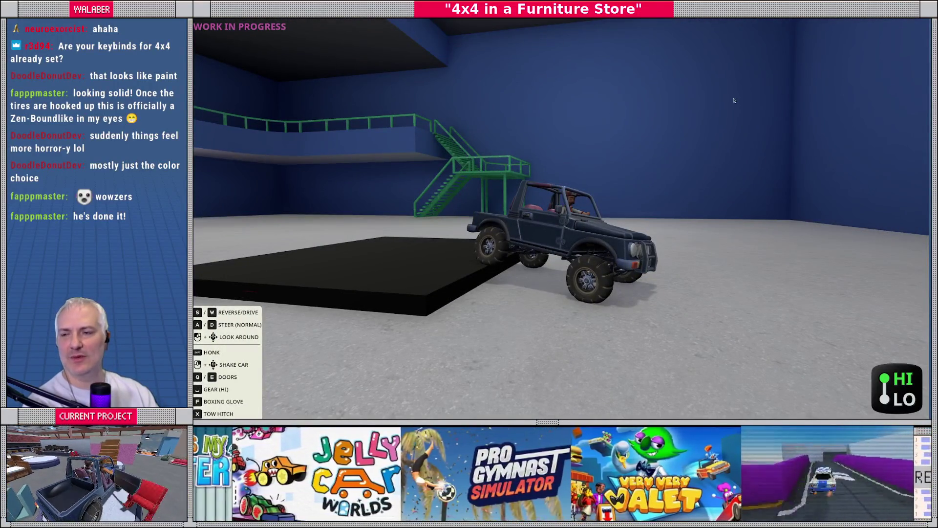
{"action": "key", "text": "F8"}
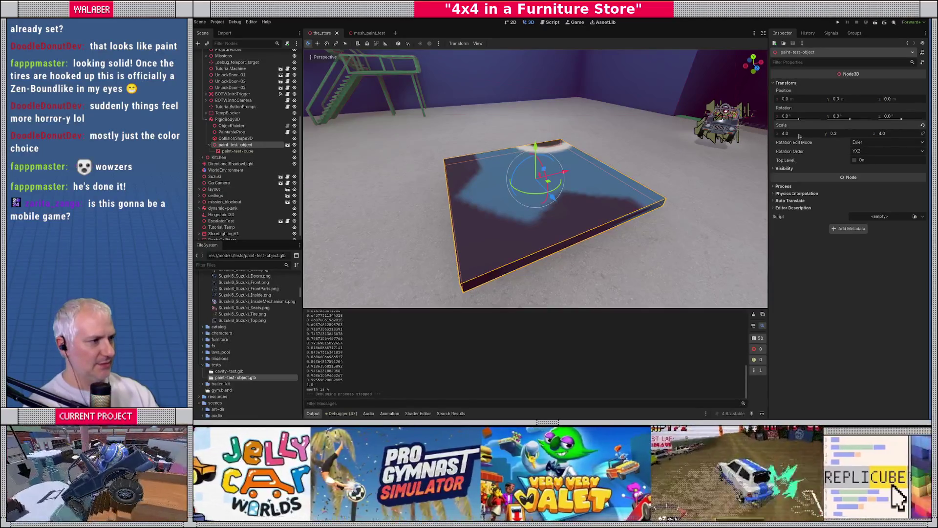
Reset paint-test-object's scale to 1 × 1 × 1, then select the cube in Blender.
{"action": "type", "text": "1"}
{"action": "key", "text": "Tab"}
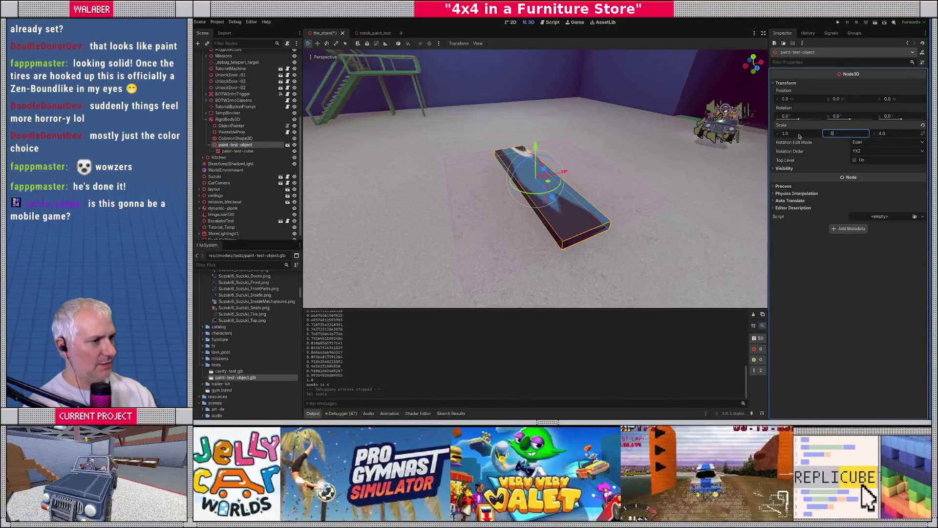
{"action": "key", "text": "Tab"}
{"action": "type", "text": "1"}
{"action": "key", "text": "Tab"}
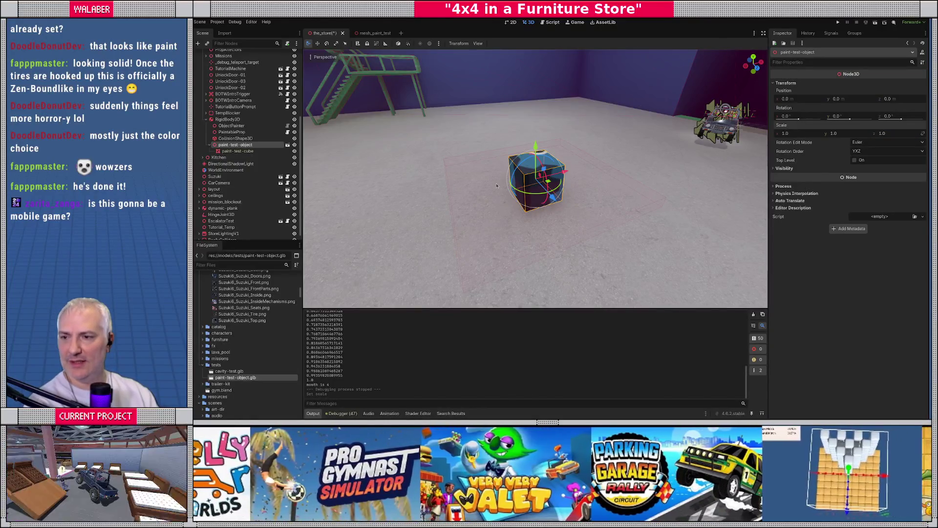
{"action": "key", "text": "alt+Tab"}
{"action": "left_click", "coordinate": [503, 208]}
Widen the cube's mesh by scaling it in X and Y only.
{"action": "key", "text": "Tab"}
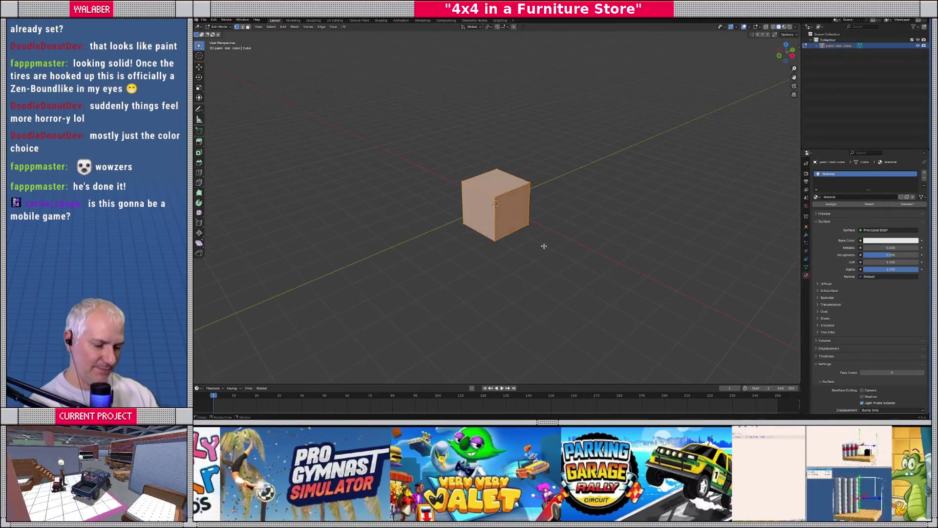
{"action": "key", "text": "s"}
{"action": "key", "text": "shift+z"}
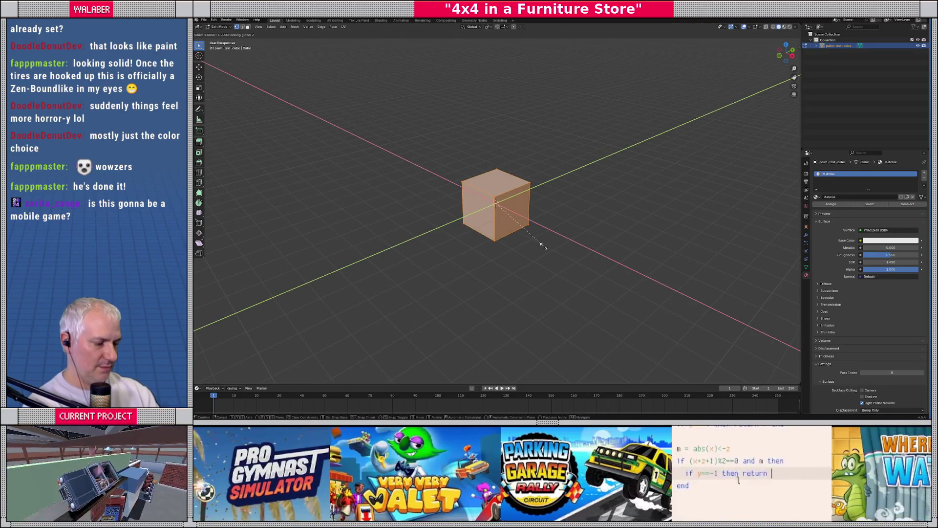
{"action": "type", "text": "7"}
{"action": "key", "text": "BackSpace"}
{"action": "key", "text": "Return"}
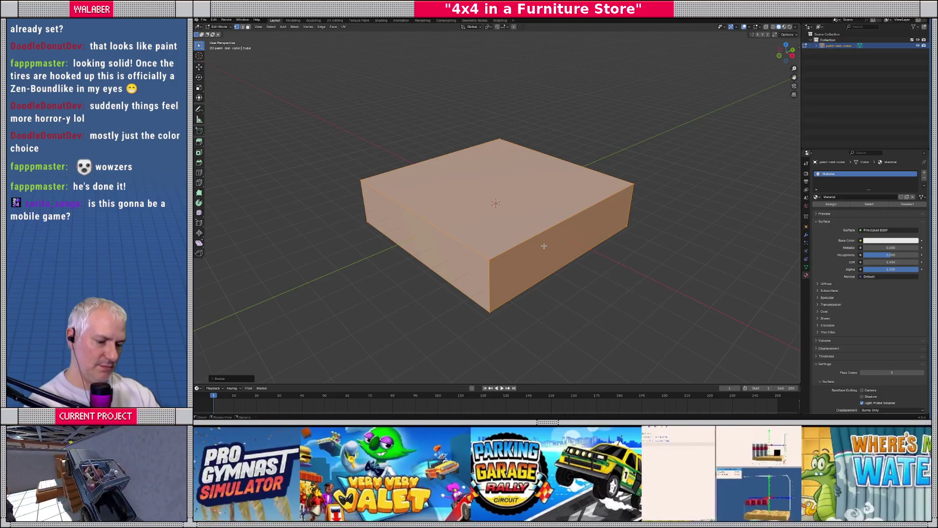
Flatten the mesh to 0.25 height along Z and return to Object Mode.
{"action": "type", "text": "sz0.25"}
{"action": "key", "text": "Return"}
{"action": "key", "text": "Tab"}
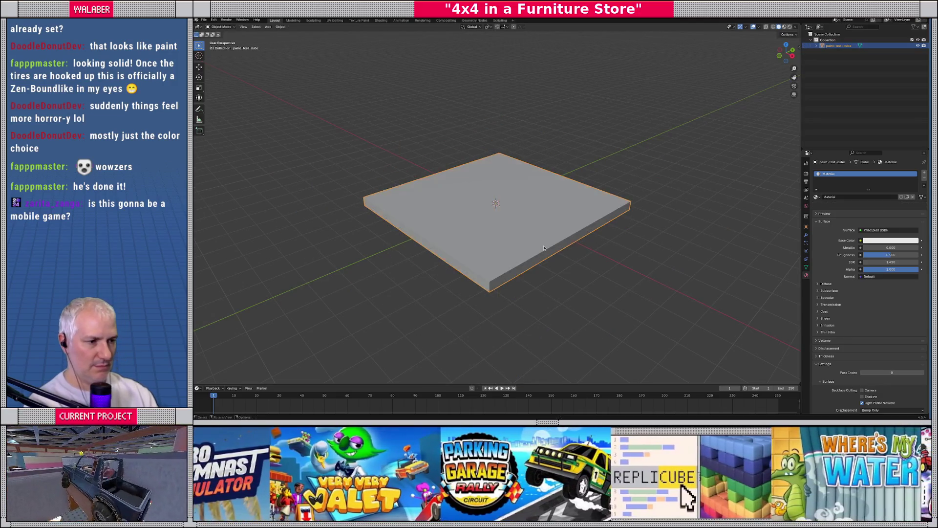
{"action": "mouse_move", "coordinate": [467, 225]}
{"action": "left_mouse_down"}
{"action": "mouse_move", "coordinate": [445, 166]}
{"action": "mouse_move", "coordinate": [434, 206]}
{"action": "left_mouse_up"}
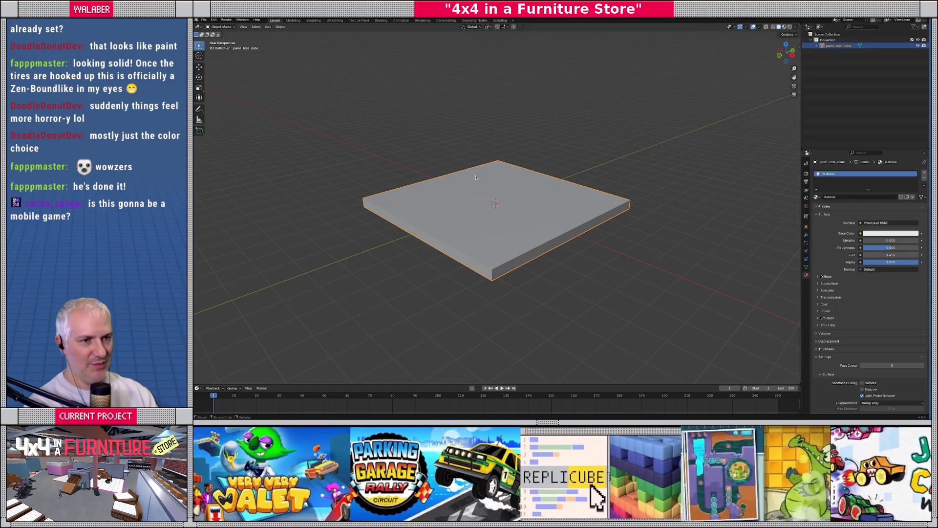
{"action": "left_click", "coordinate": [335, 20]}
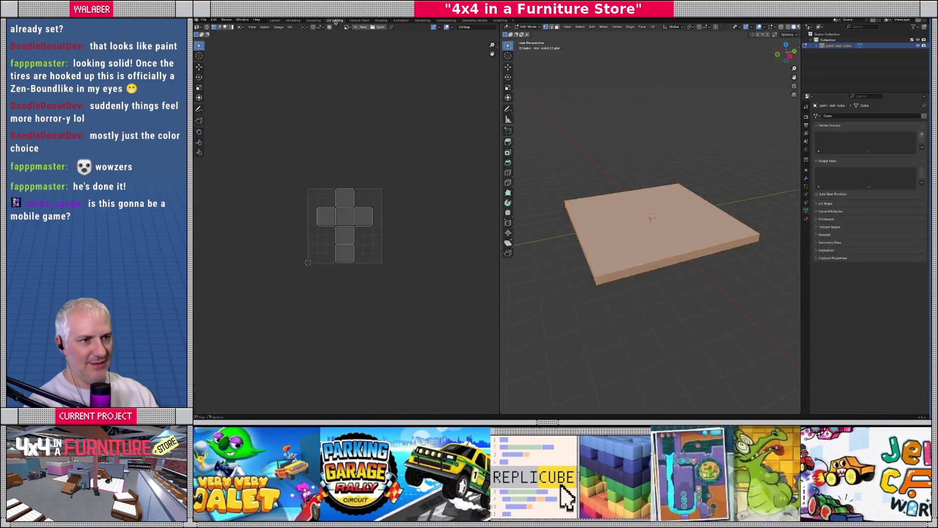
Rework the slab's UVs until they use a Lightmap Pack layout.
{"action": "key", "text": "u"}
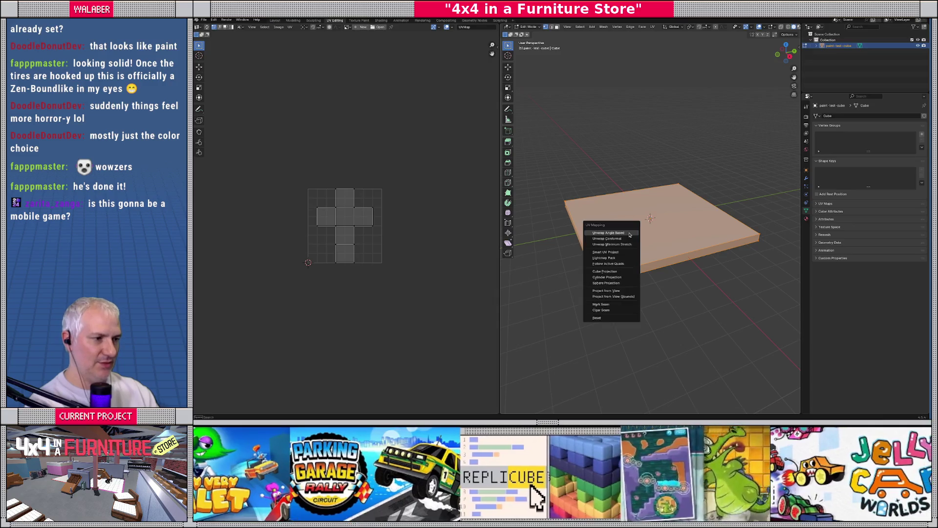
{"action": "left_click", "coordinate": [624, 233]}
{"action": "key", "text": "u"}
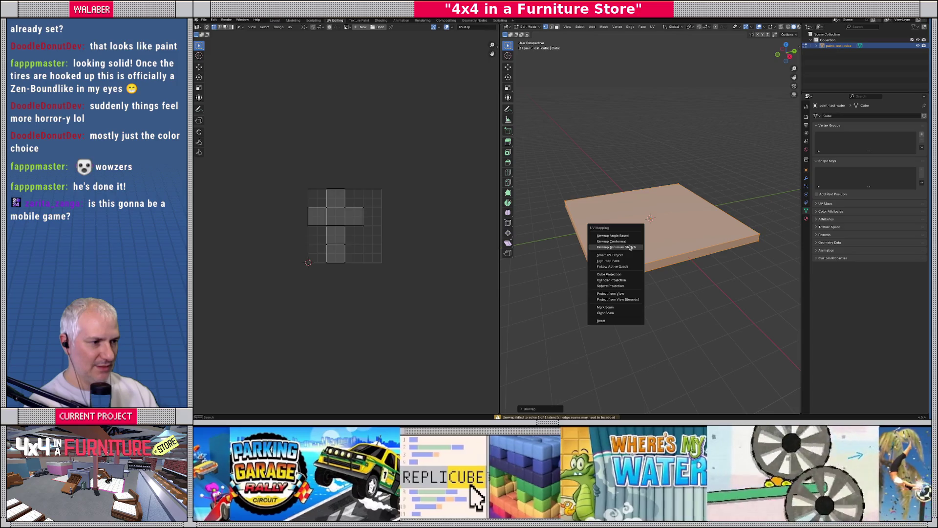
{"action": "left_click", "coordinate": [630, 248]}
{"action": "key", "text": "u"}
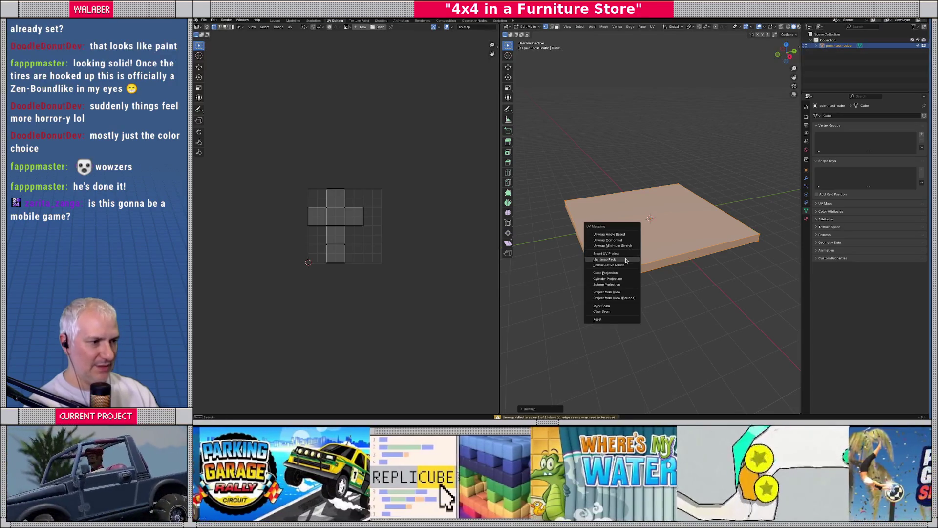
{"action": "left_click", "coordinate": [626, 260]}
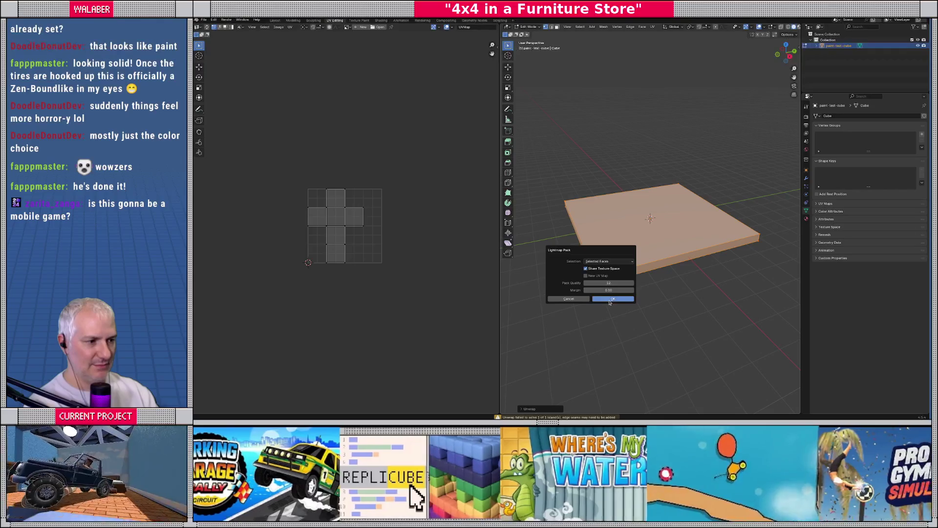
{"action": "left_click", "coordinate": [609, 299]}
{"action": "scroll", "coordinate": [332, 254], "scroll_direction": "up", "scroll_amount": 3}
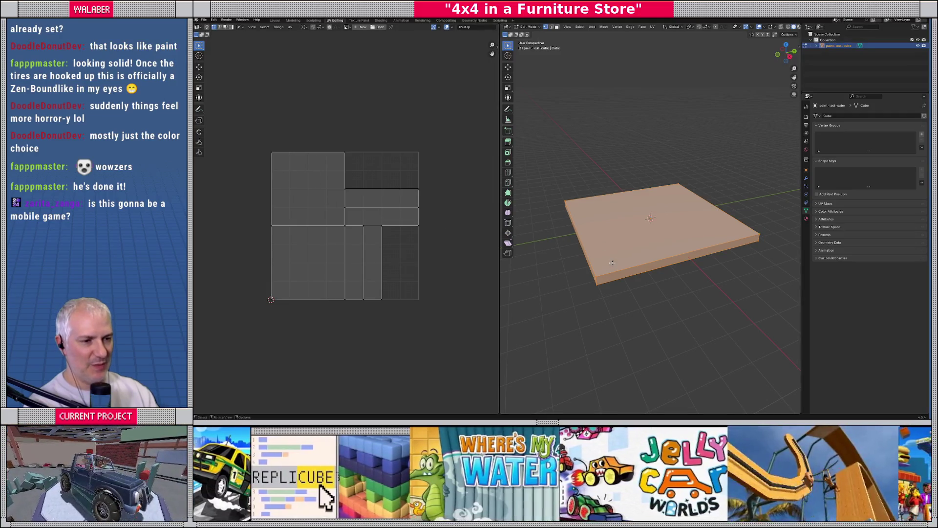
{"action": "mouse_move", "coordinate": [608, 263]}
{"action": "left_mouse_down"}
{"action": "mouse_move", "coordinate": [649, 247]}
{"action": "mouse_move", "coordinate": [604, 256]}
{"action": "left_mouse_up"}
{"action": "key", "text": "Tab"}
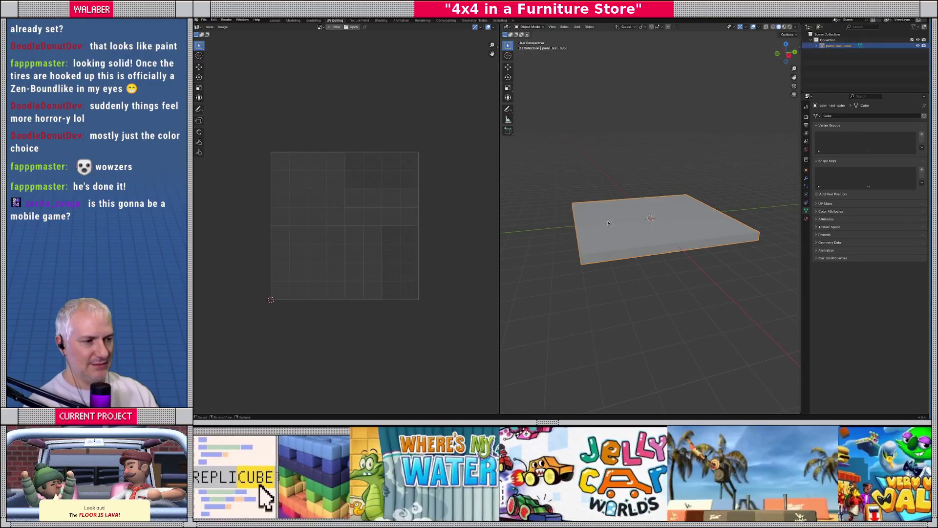
Start a glTF 2.0 export of the slab from the File menu.
{"action": "left_click", "coordinate": [204, 20]}
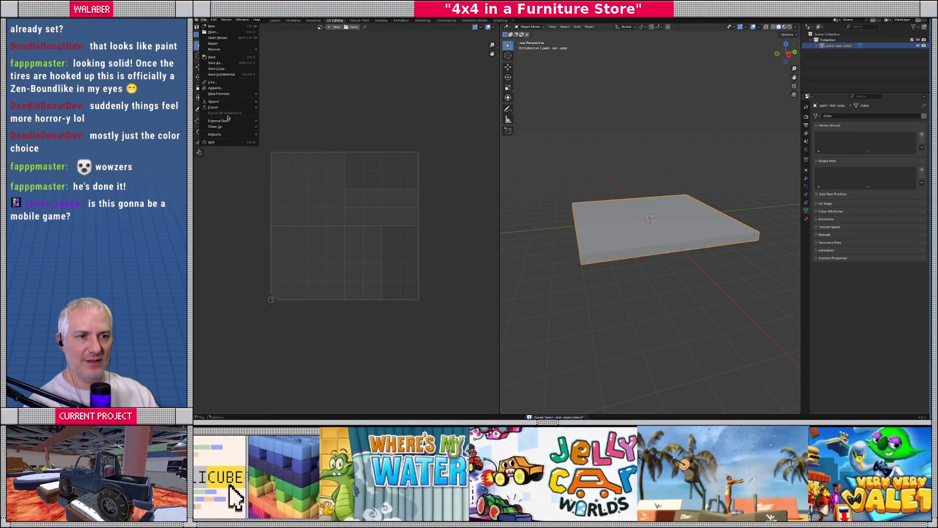
{"action": "mouse_move", "coordinate": [229, 107]}
{"action": "left_click", "coordinate": [308, 166]}
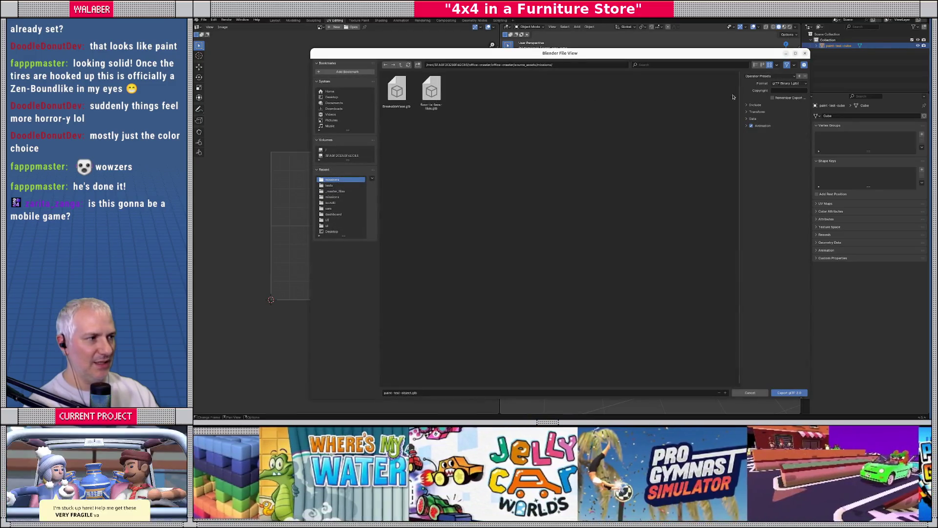
Keep the export format set to glTF Binary.
{"action": "left_click", "coordinate": [786, 84]}
{"action": "left_click", "coordinate": [787, 100]}
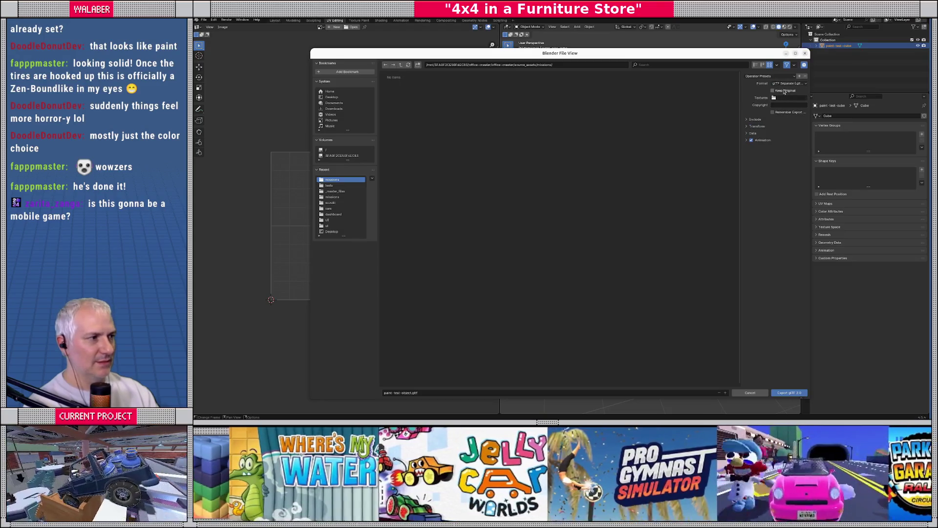
{"action": "left_click", "coordinate": [787, 83]}
Go to models/tests and export over paint-test-object.glb.
{"action": "left_click", "coordinate": [787, 88]}
{"action": "left_click", "coordinate": [400, 65]}
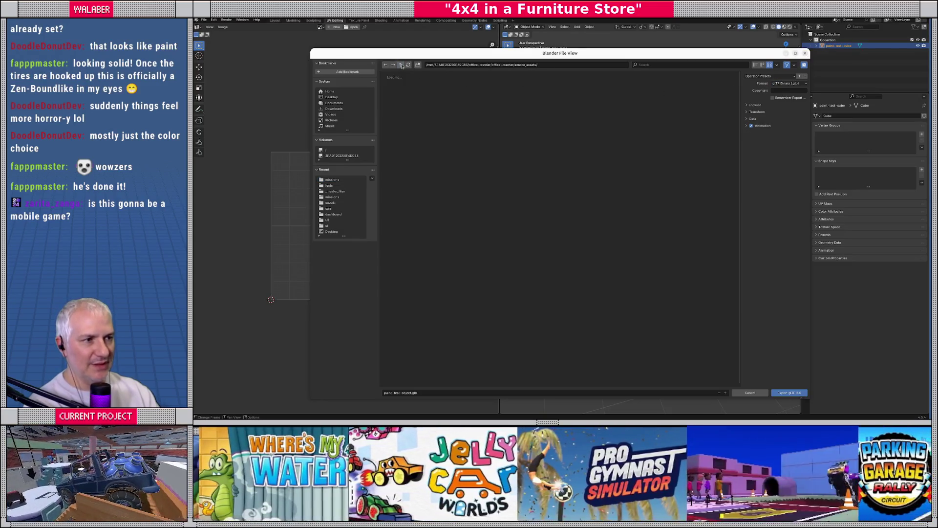
{"action": "left_click", "coordinate": [401, 65]}
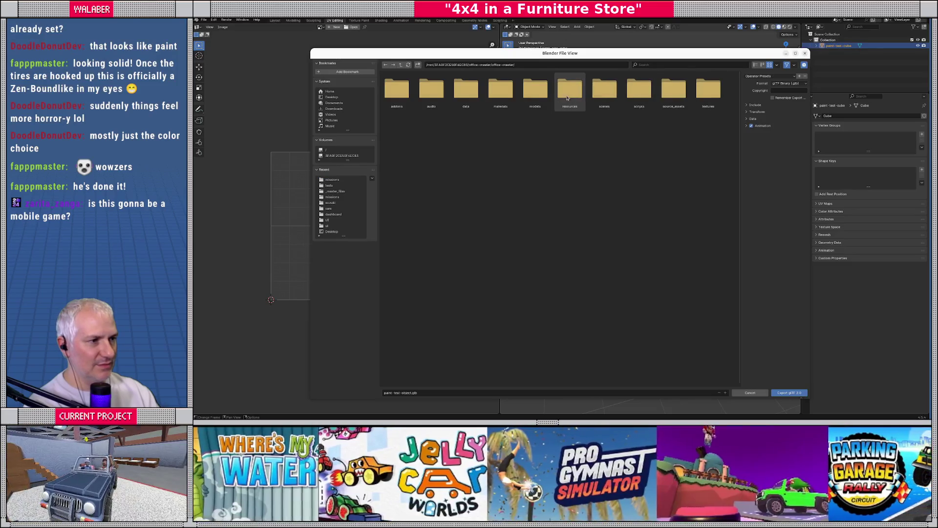
{"action": "left_click", "coordinate": [535, 91]}
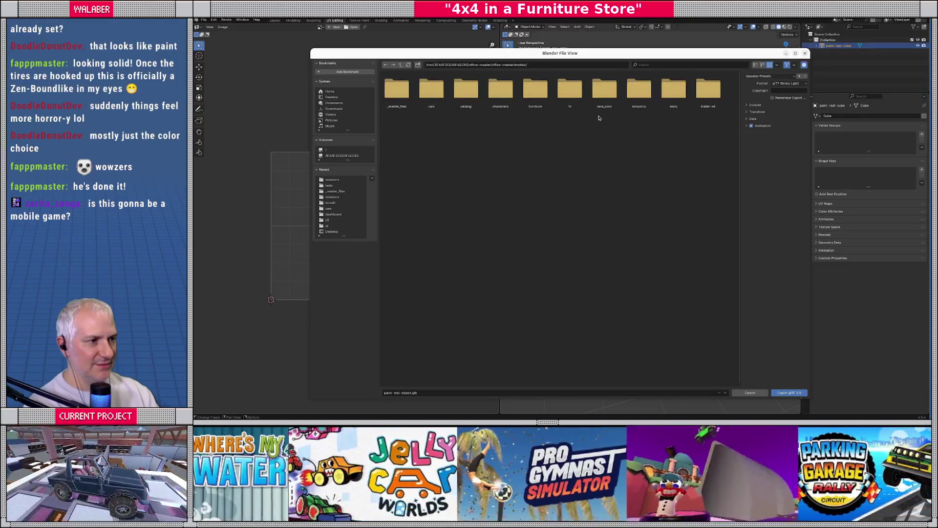
{"action": "double_click", "coordinate": [639, 90]}
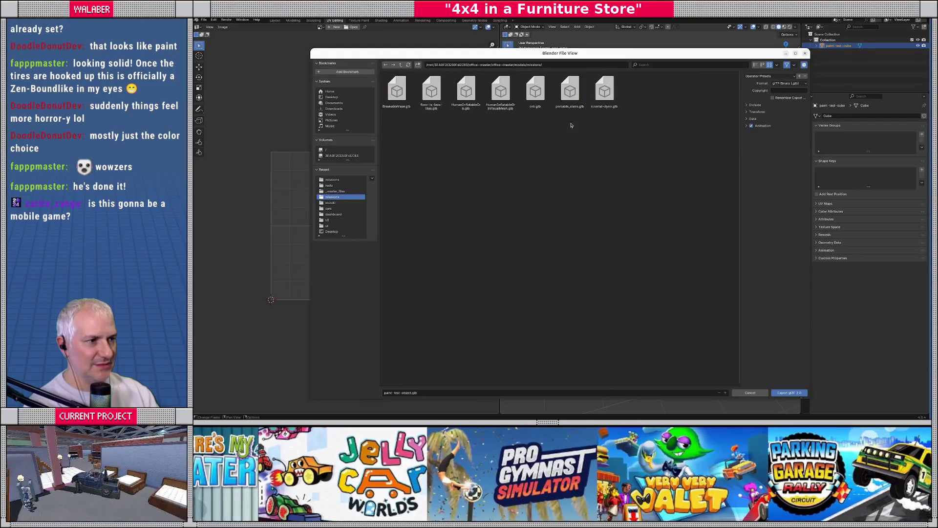
{"action": "key", "text": "BackSpace"}
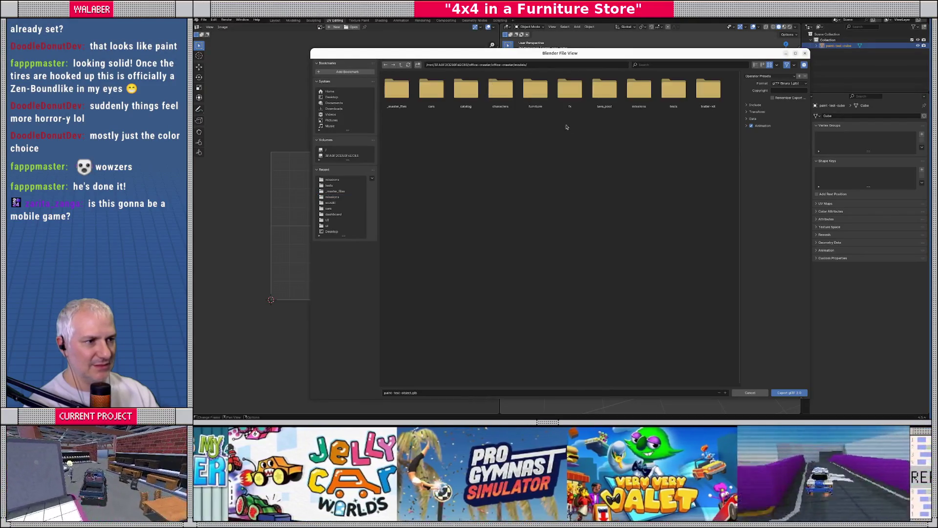
{"action": "double_click", "coordinate": [675, 90]}
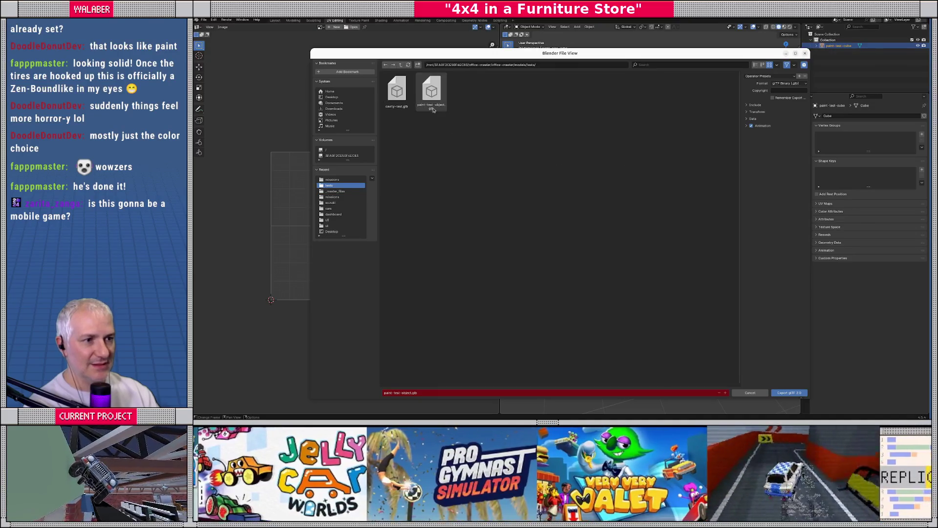
{"action": "double_click", "coordinate": [430, 100]}
{"action": "key", "text": "alt+Tab"}
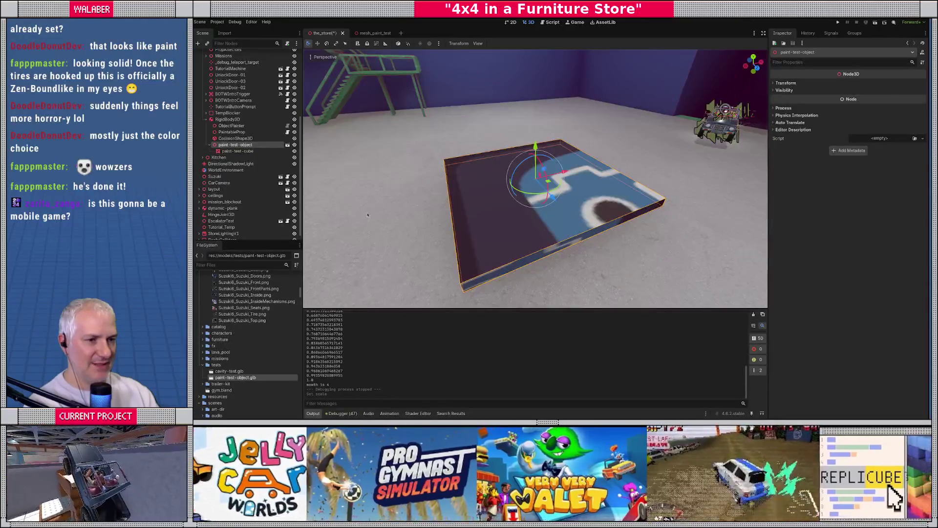
Set the slab's CollisionShape3D box height to 0.4 and save the store scene.
{"action": "left_click", "coordinate": [234, 139]}
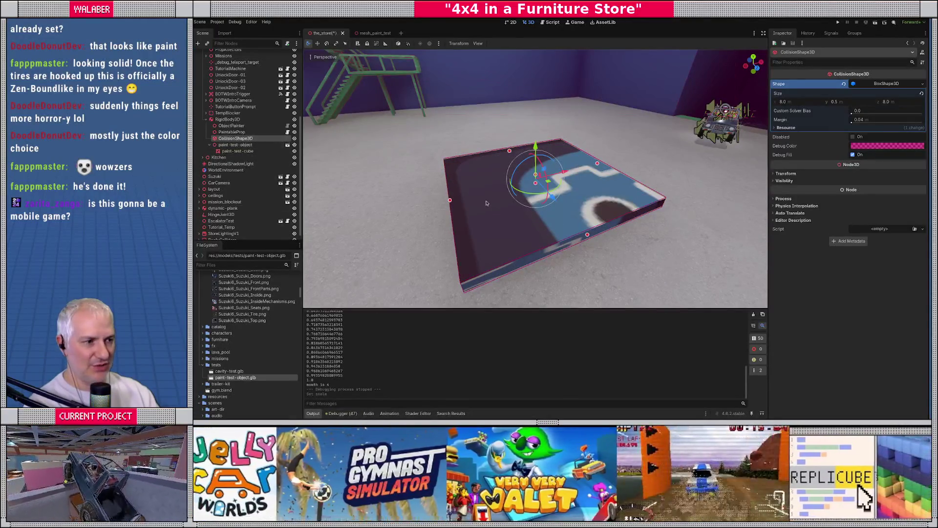
{"action": "left_click_drag", "start_coordinate": [510, 210], "coordinate": [557, 176]}
{"action": "left_click", "coordinate": [869, 102]}
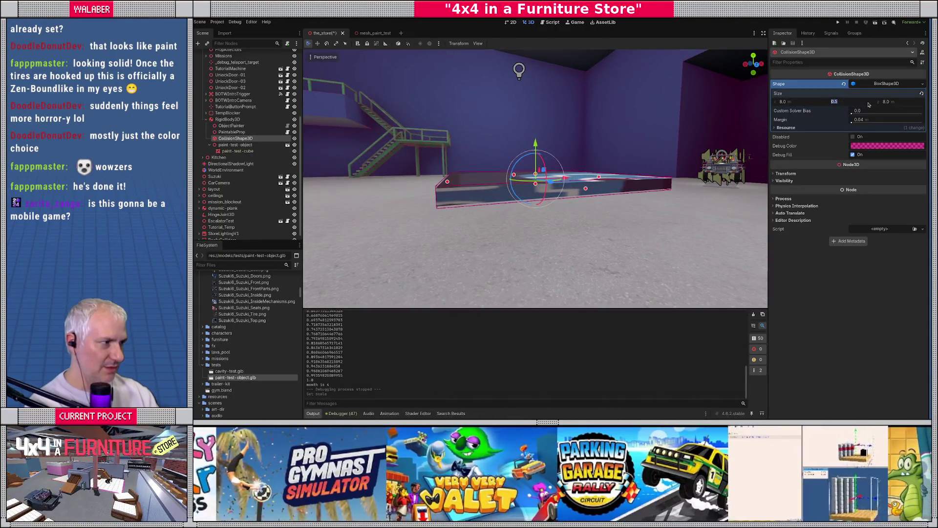
{"action": "type", "text": ".4"}
{"action": "key", "text": "Return"}
{"action": "left_click_drag", "start_coordinate": [685, 159], "coordinate": [670, 176]}
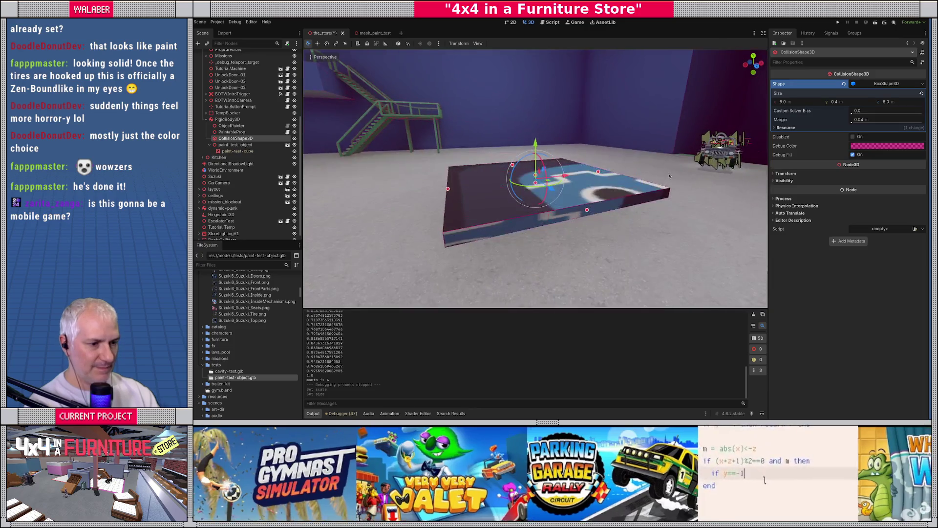
{"action": "key", "text": "ctrl+s"}
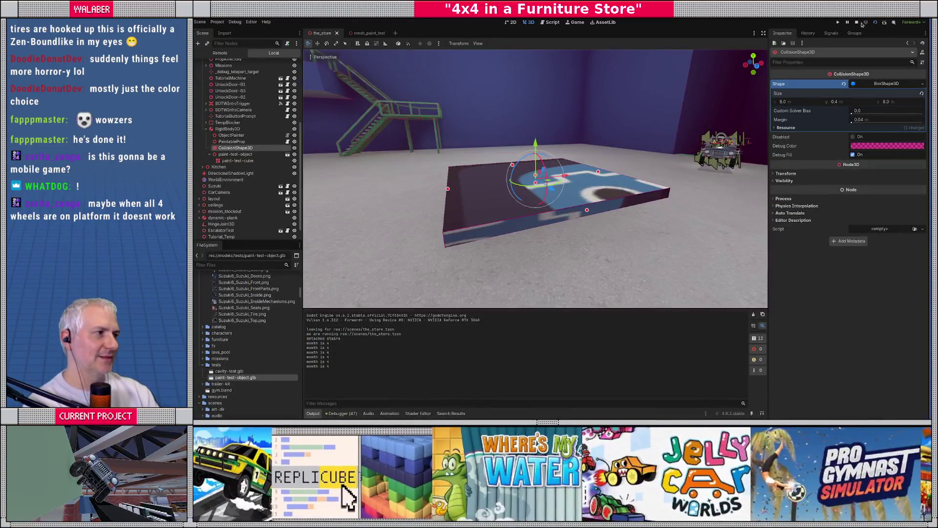
Open object-painter.gd in the script editor.
{"action": "left_click", "coordinate": [552, 22]}
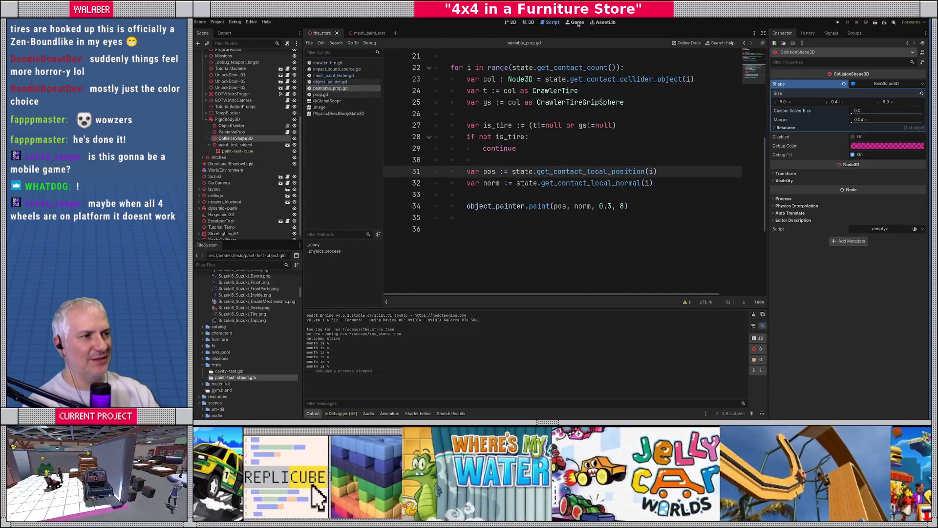
{"action": "scroll", "coordinate": [515, 192], "scroll_direction": "up", "scroll_amount": 7}
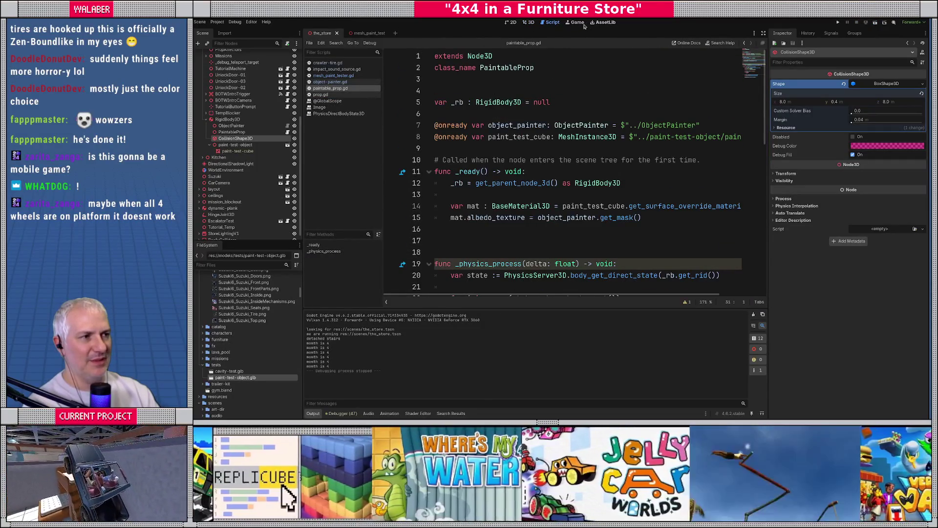
{"action": "left_click", "coordinate": [576, 23]}
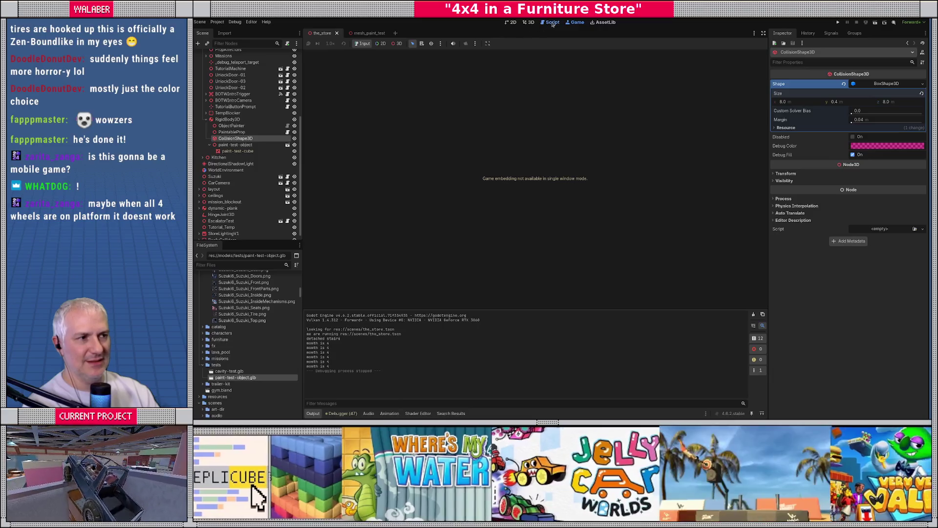
{"action": "left_click", "coordinate": [553, 23]}
{"action": "left_click", "coordinate": [330, 82]}
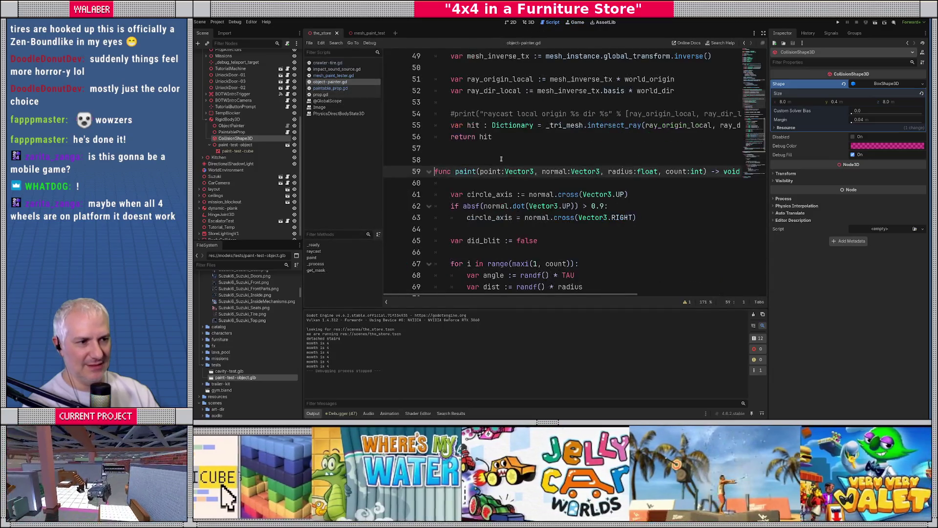
Review the circle_axis uses in paint() and place the cursor at the end of line 75.
{"action": "scroll", "coordinate": [483, 169], "scroll_direction": "down", "scroll_amount": 1}
{"action": "left_click_drag", "start_coordinate": [449, 170], "coordinate": [680, 180]}
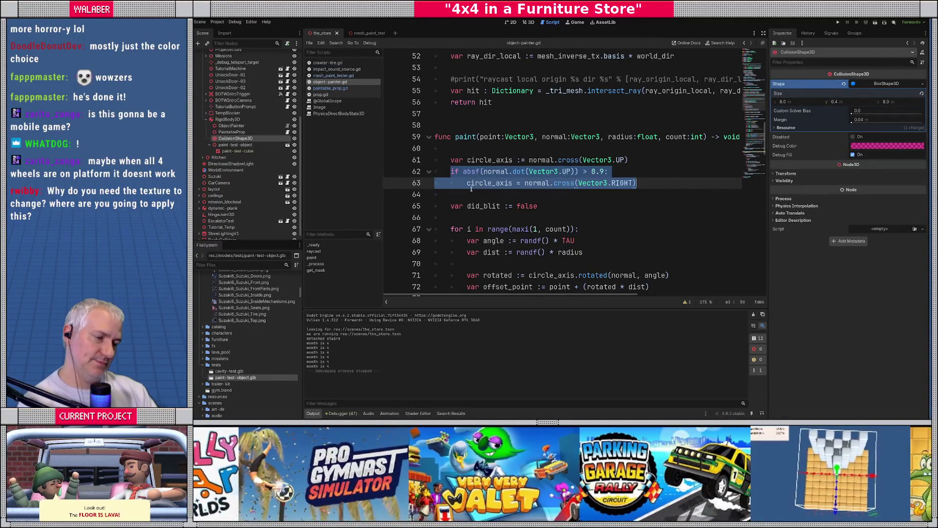
{"action": "left_click", "coordinate": [467, 148]}
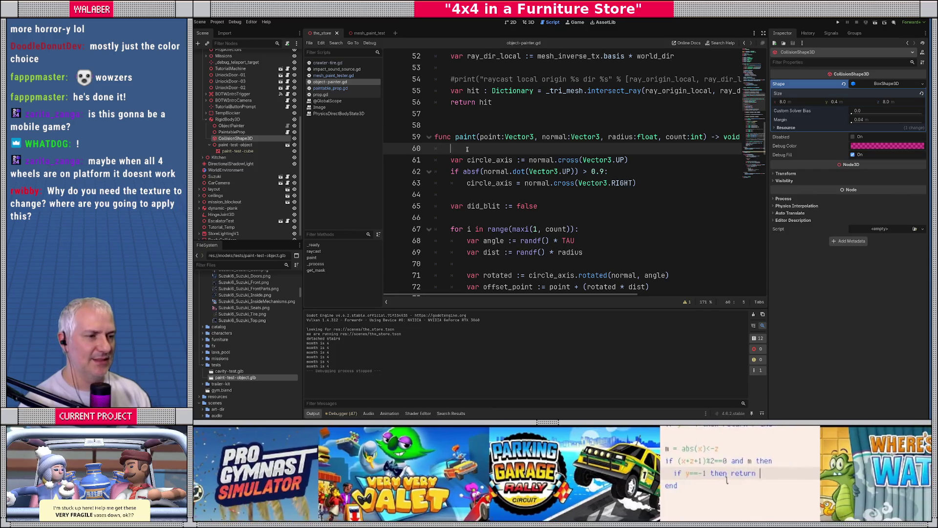
{"action": "double_click", "coordinate": [484, 159]}
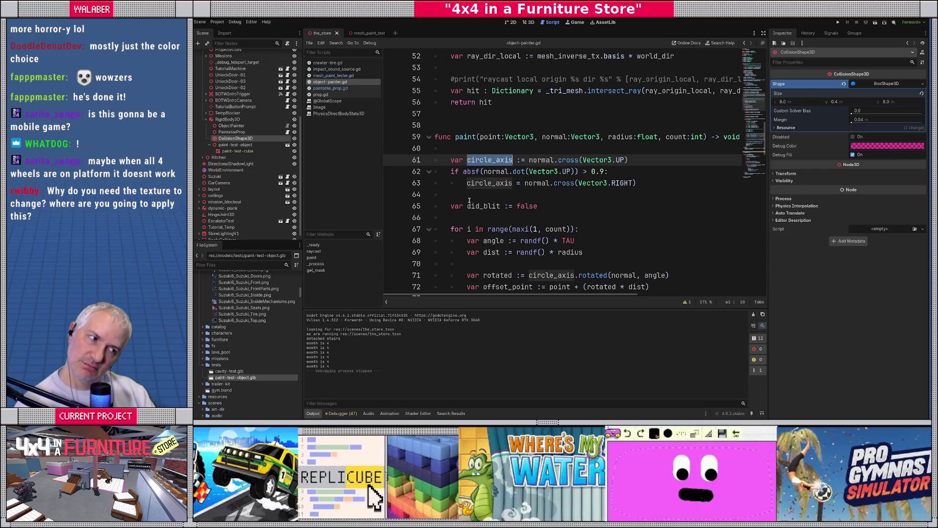
{"action": "scroll", "coordinate": [488, 223], "scroll_direction": "down", "scroll_amount": 2}
{"action": "scroll", "coordinate": [474, 223], "scroll_direction": "down", "scroll_amount": 1}
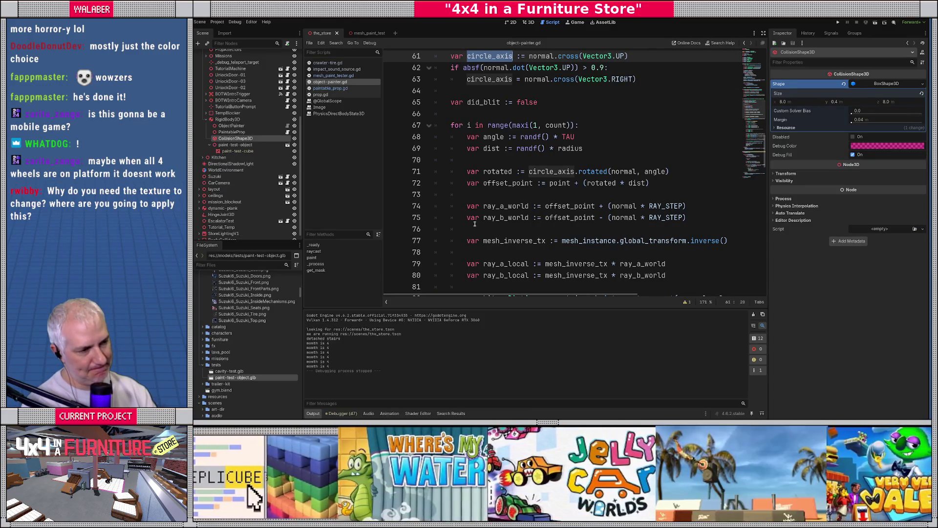
{"action": "scroll", "coordinate": [474, 224], "scroll_direction": "down", "scroll_amount": 1}
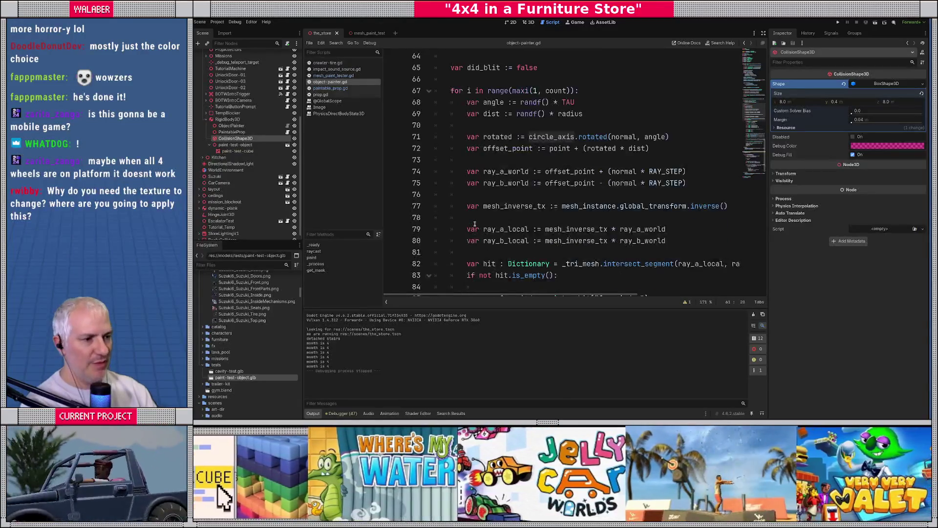
{"action": "left_click", "coordinate": [693, 184]}
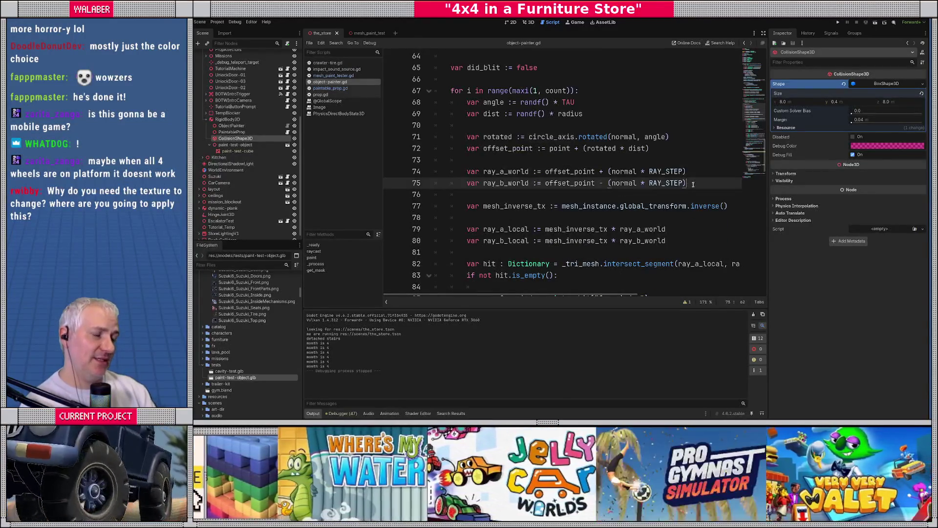
Add DebugDraw3D.draw_line(ray_a_world, ray_b_world, Color.TOMATO, 5.0) and run the project.
{"action": "key", "text": "Return"}
{"action": "key", "text": "Return"}
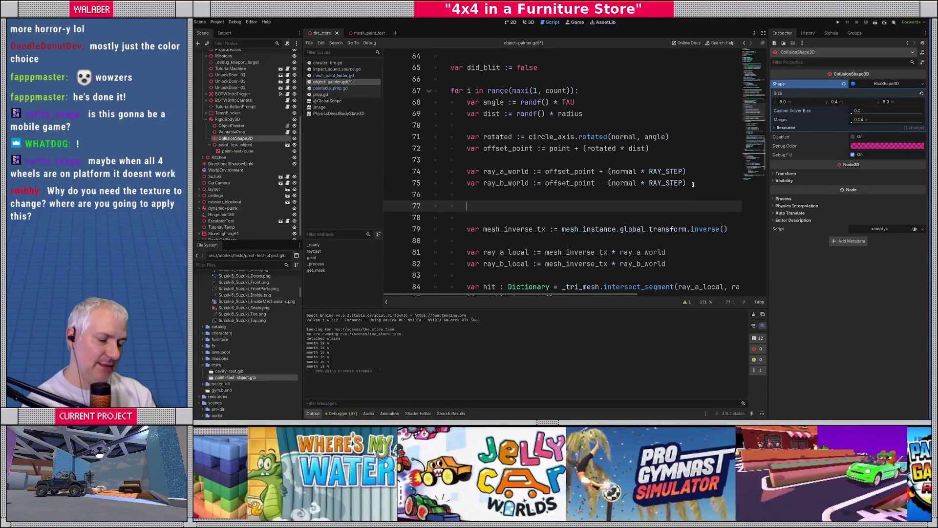
{"action": "type", "text": "DebugD"}
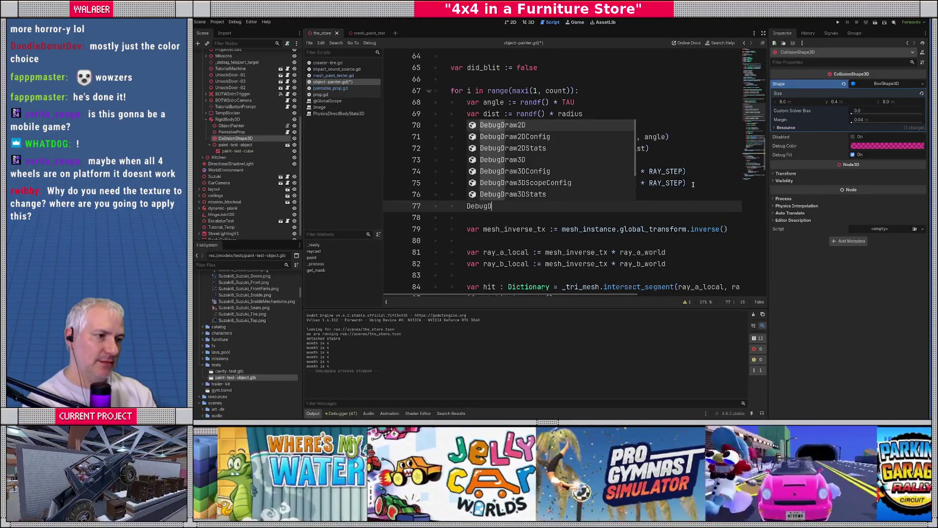
{"action": "type", "text": "raw3"}
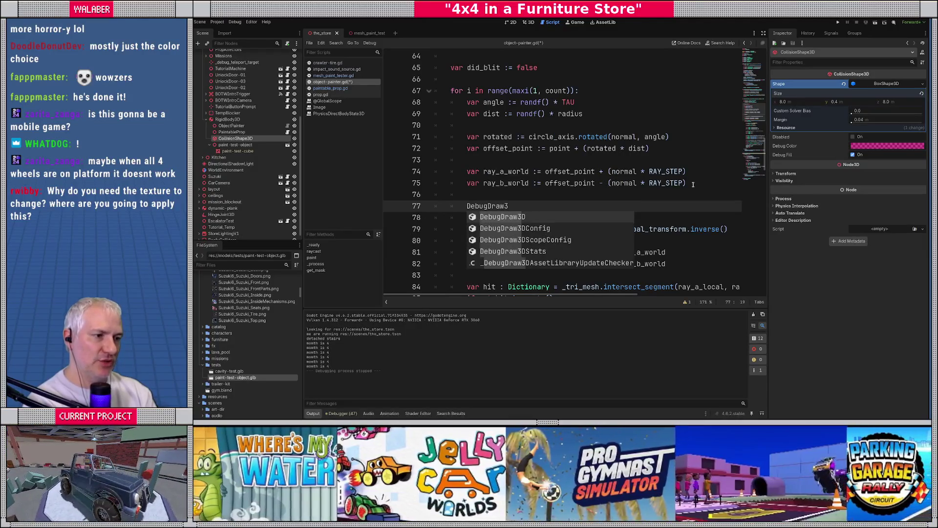
{"action": "key", "text": "Return"}
{"action": "type", "text": ".draw_l"}
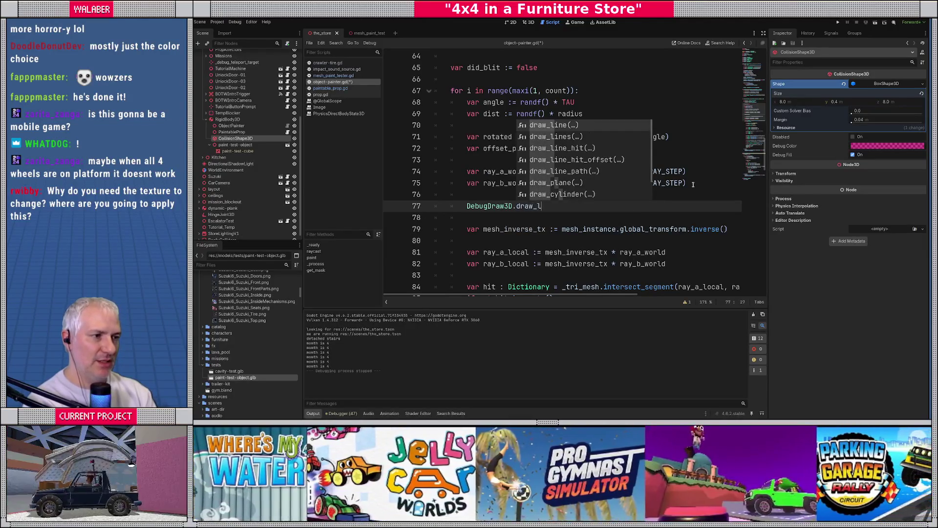
{"action": "key", "text": "Return"}
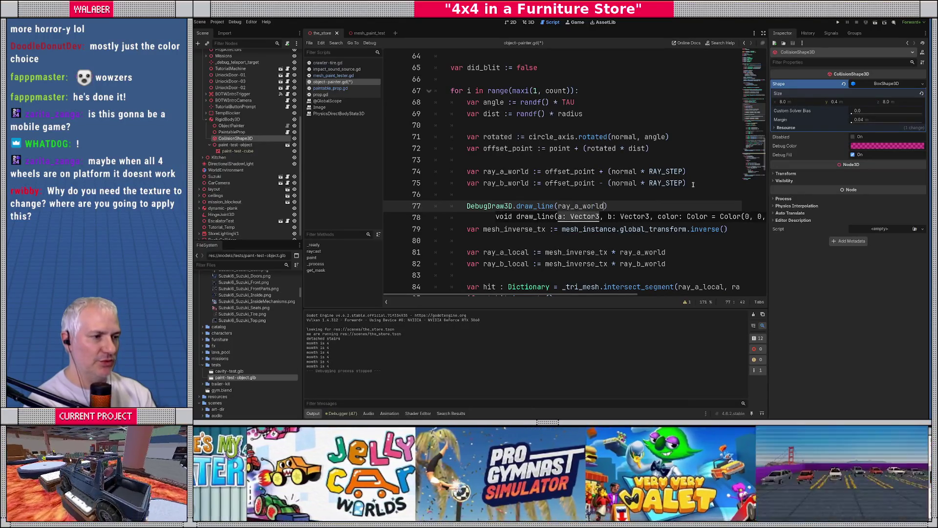
{"action": "type", "text": ", ray_b_wo"}
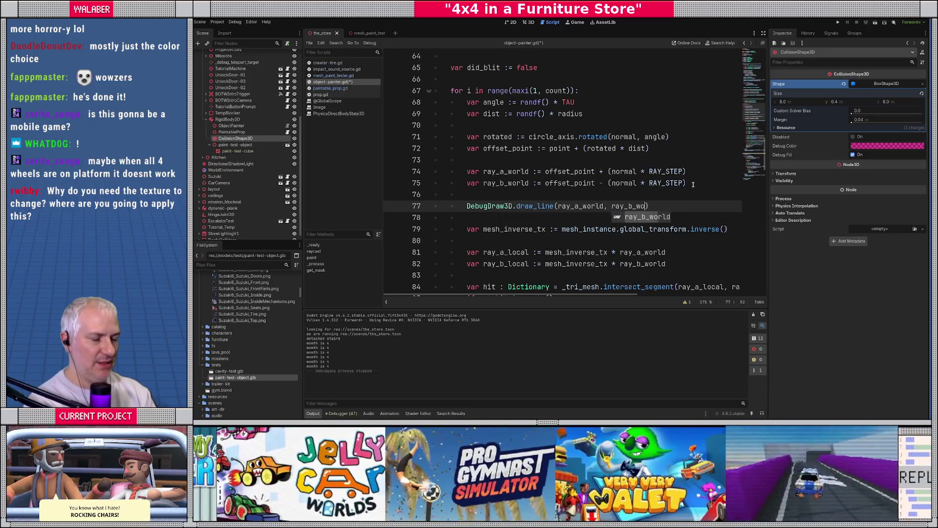
{"action": "key", "text": "Return"}
{"action": "type", "text": ", "}
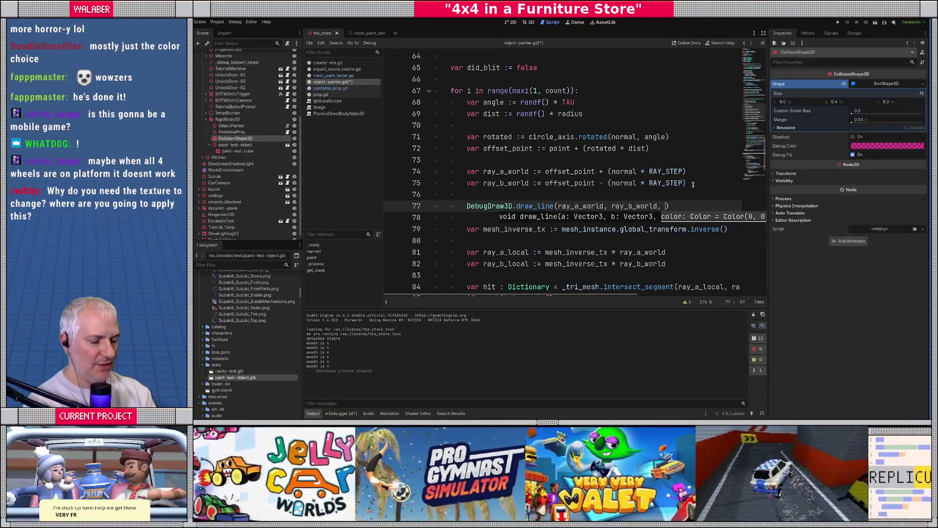
{"action": "type", "text": "to"}
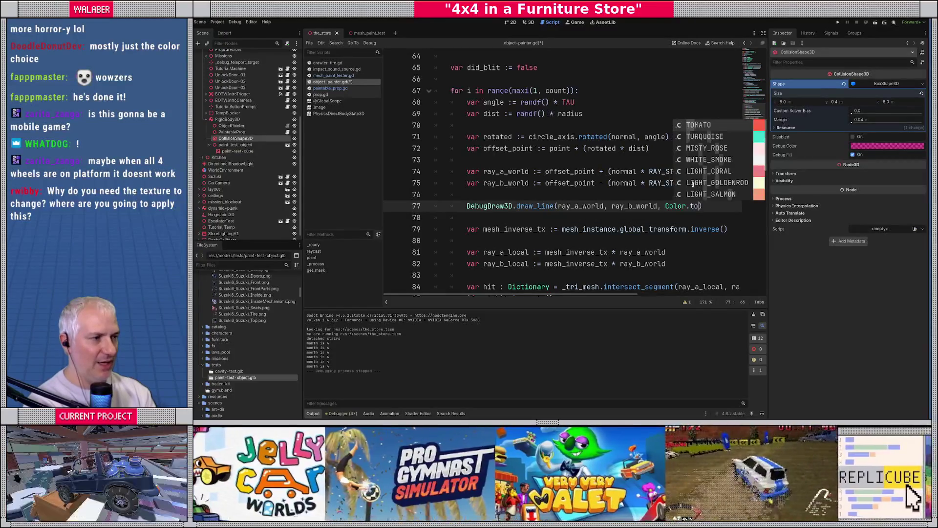
{"action": "key", "text": "Return"}
{"action": "type", "text": ", "}
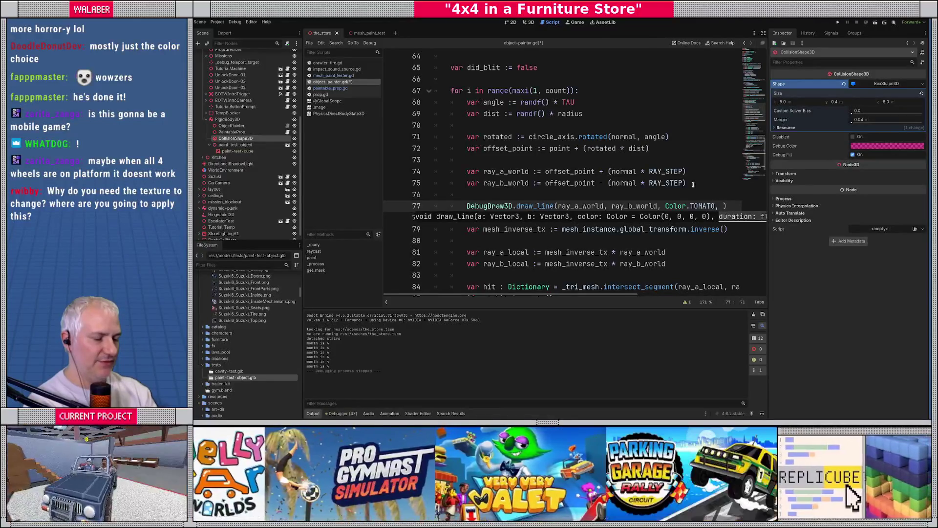
{"action": "type", "text": "5.0"}
{"action": "key", "text": "F5"}
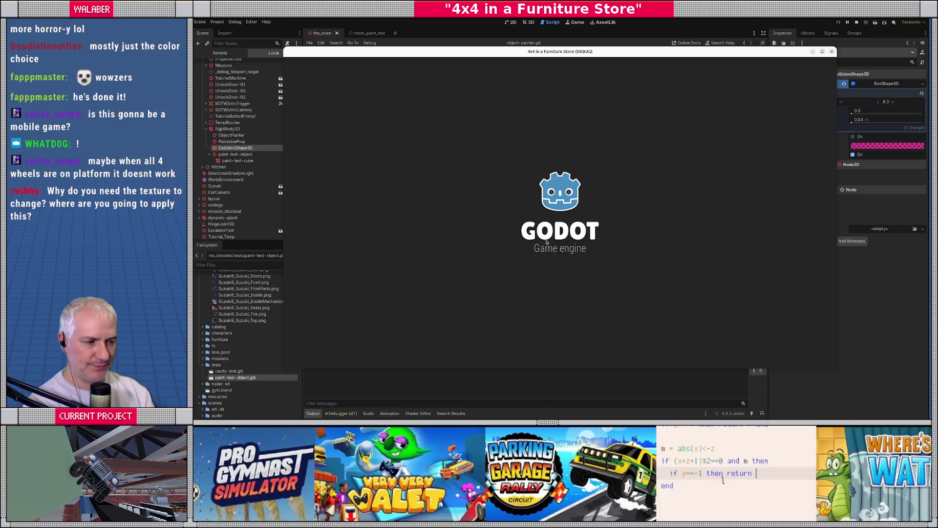
Enter gameplay and drive the jeep across the black platform to produce tomato debug rays.
{"action": "key", "text": "Return"}
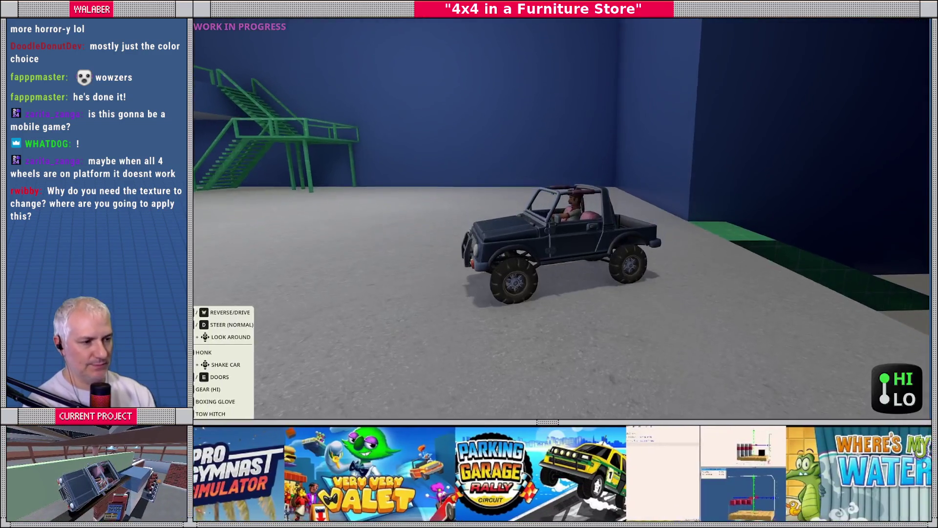
{"action": "key", "text": "w"}
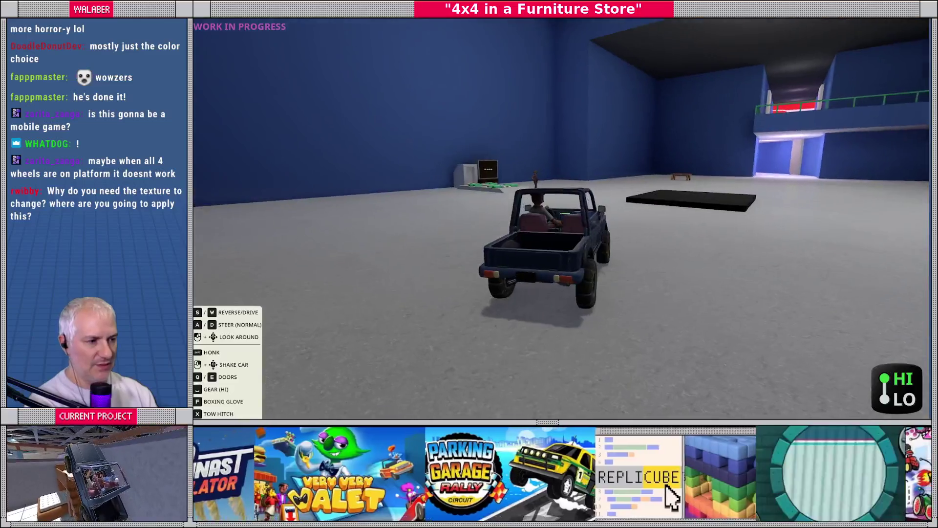
{"action": "key", "text": "a"}
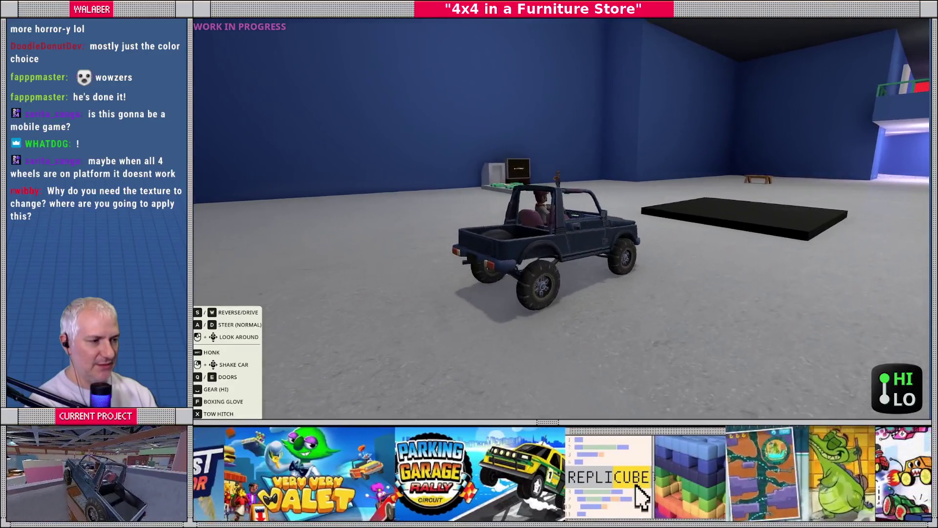
{"action": "key", "text": "d"}
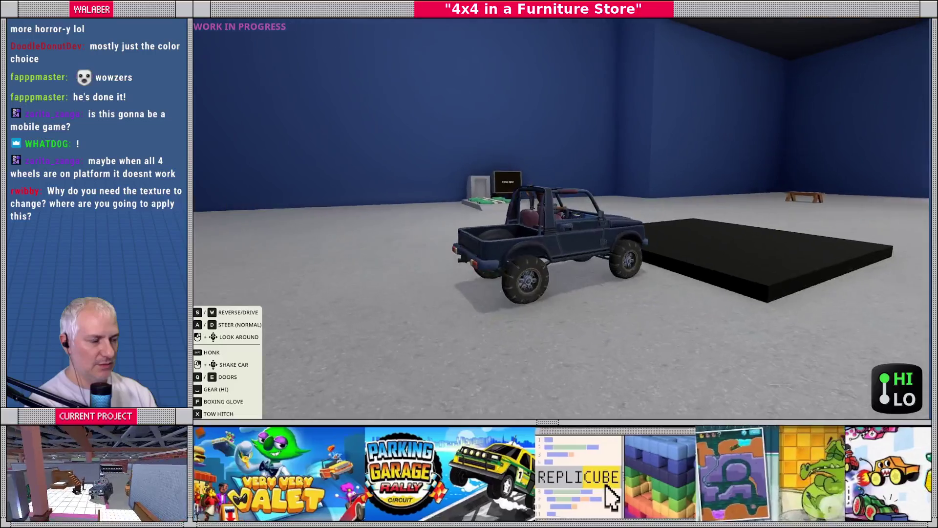
{"action": "key", "text": "w"}
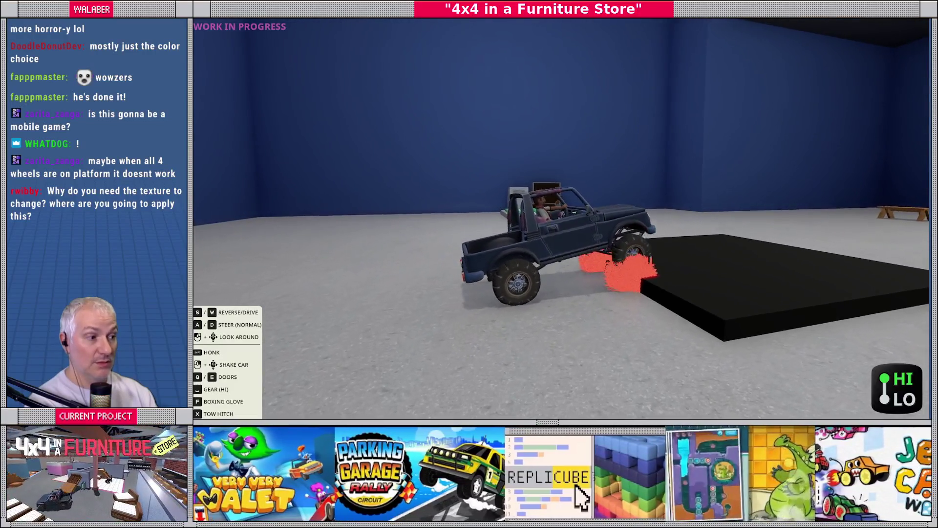
{"action": "key", "text": "w"}
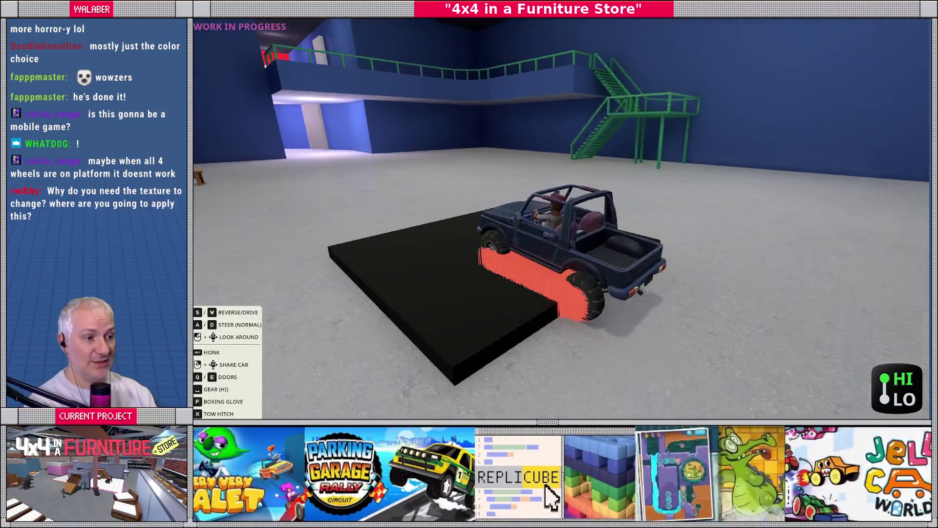
{"action": "key", "text": "w"}
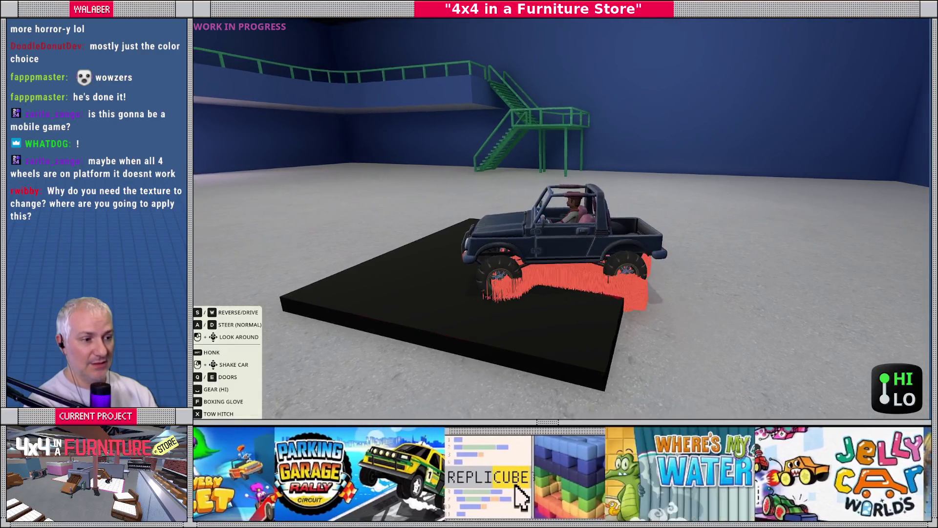
{"action": "key", "text": "w"}
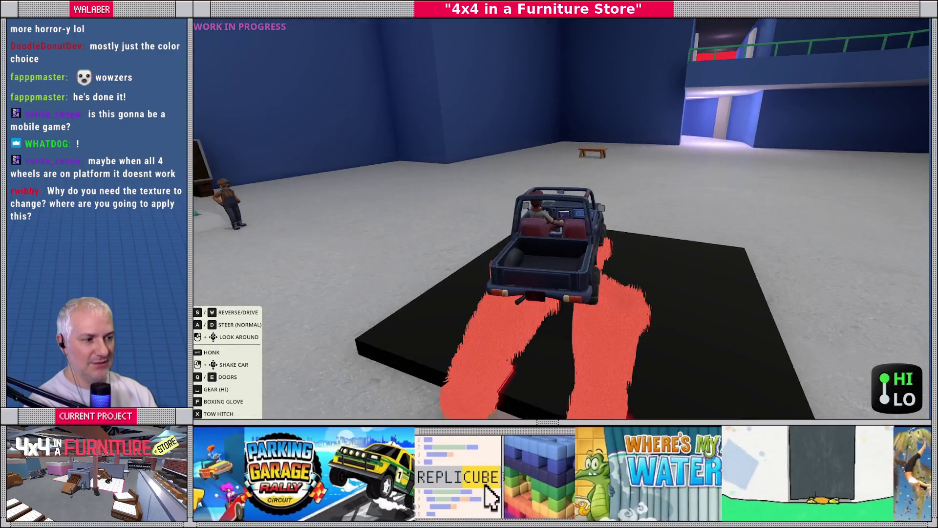
{"action": "key", "text": "w"}
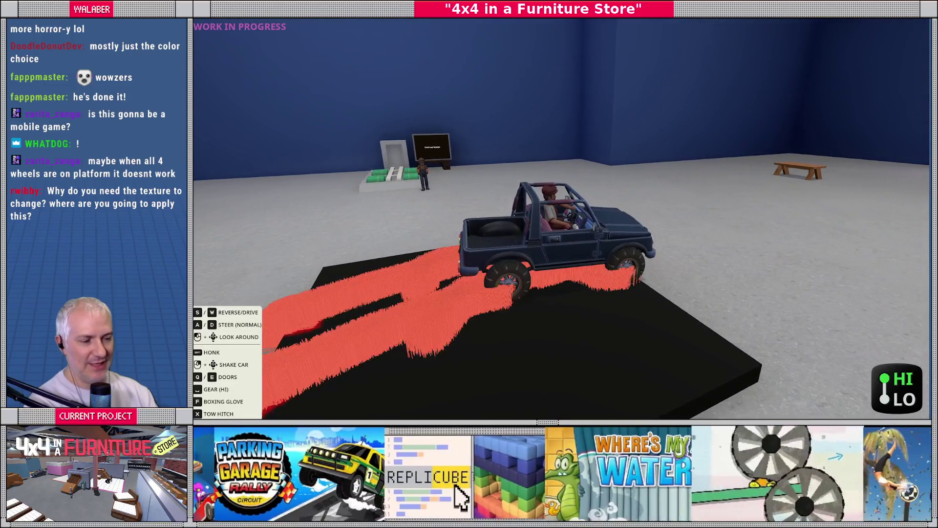
{"action": "key", "text": "w"}
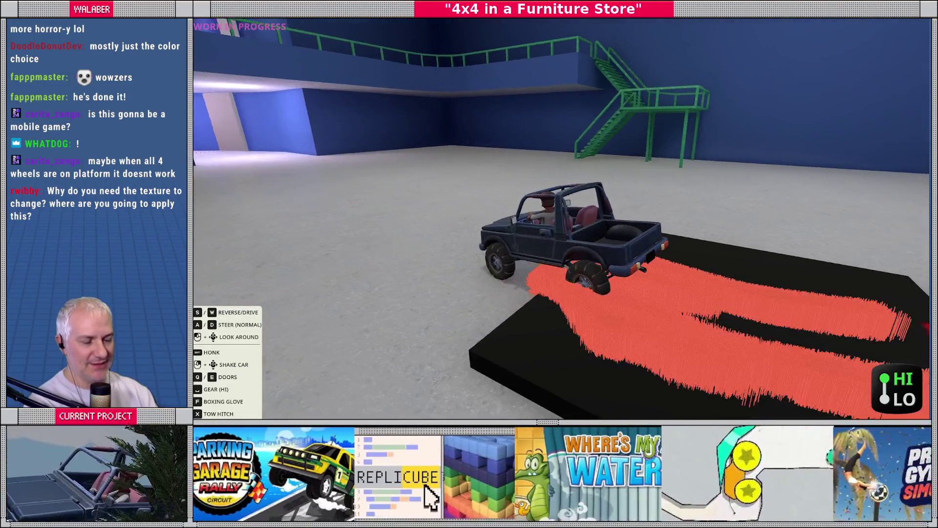
{"action": "key", "text": "w"}
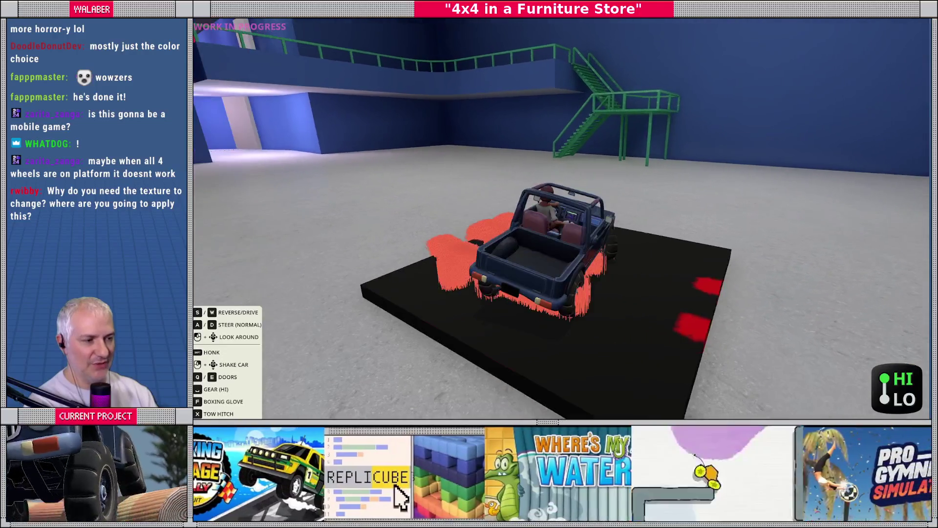
{"action": "key", "text": "w"}
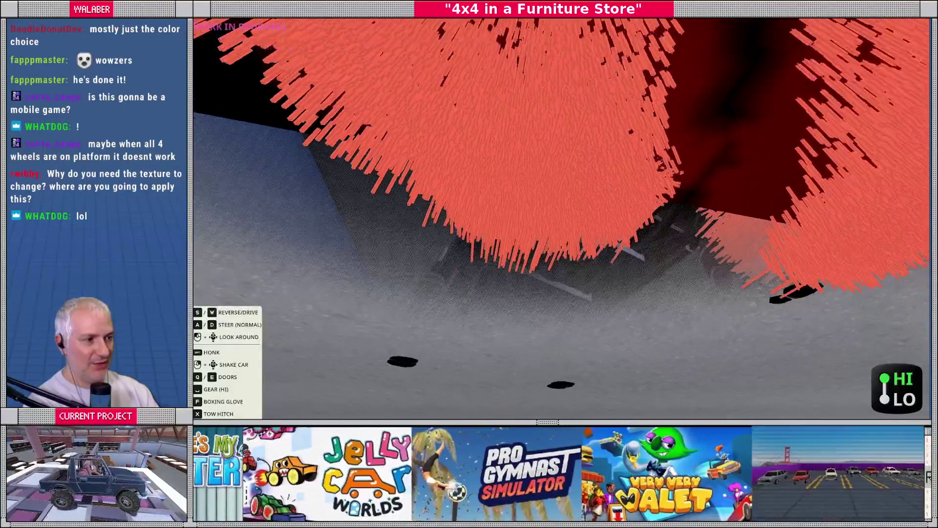
Stop the game, comment out the DebugDraw3D call on line 77, save, and open paintable_prop.gd.
{"action": "key", "text": "F8"}
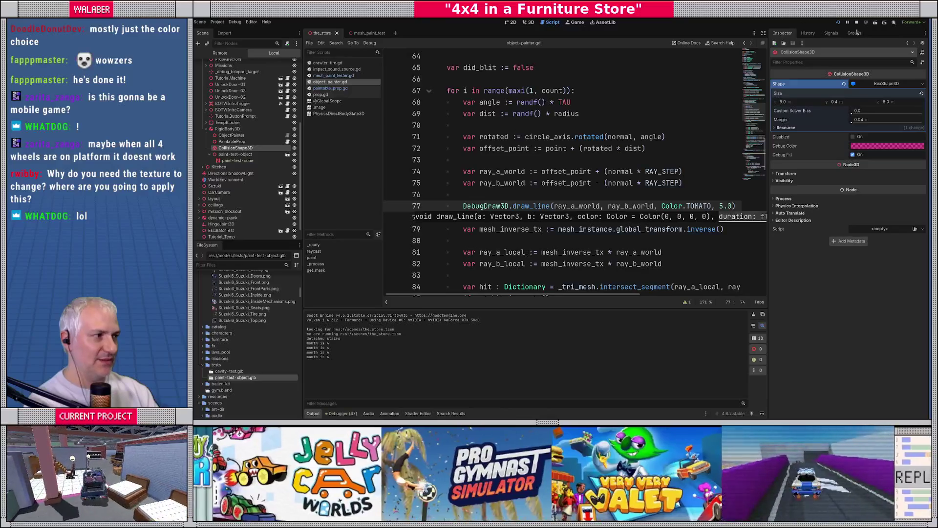
{"action": "left_click", "coordinate": [534, 196]}
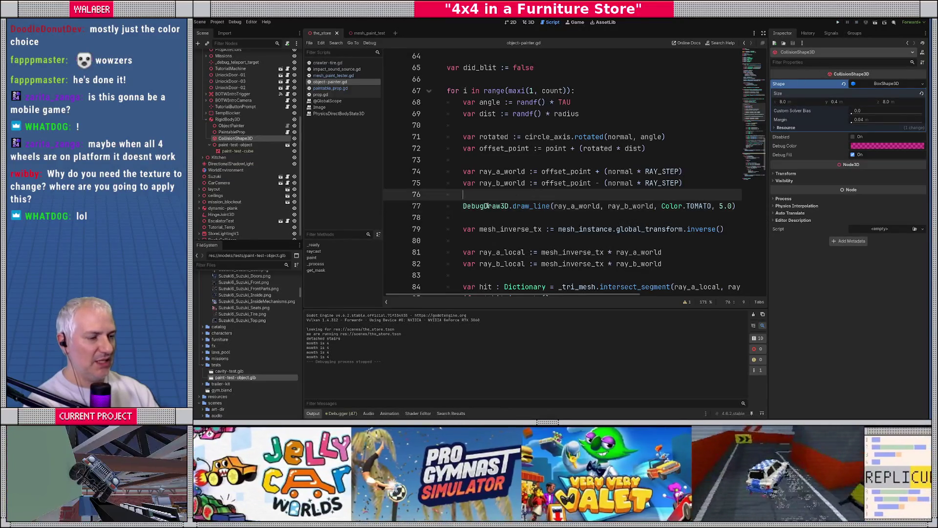
{"action": "left_click", "coordinate": [459, 206]}
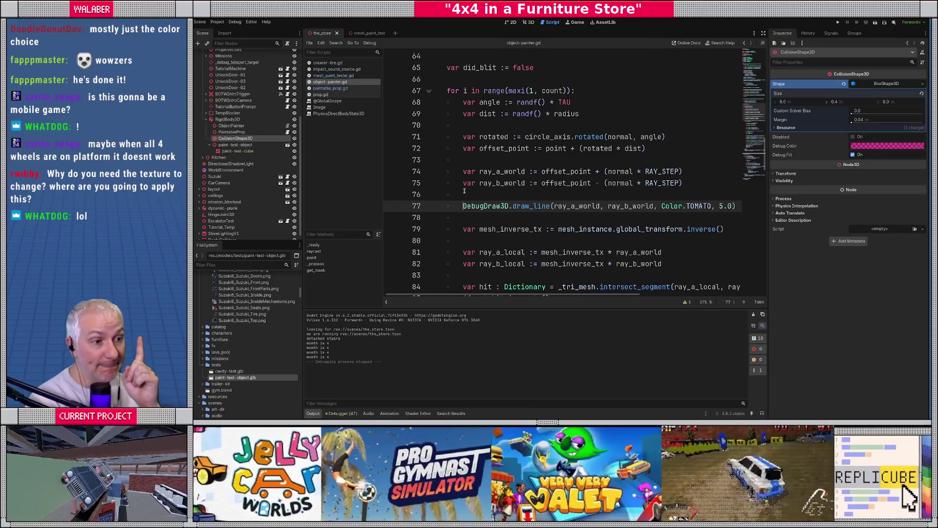
{"action": "type", "text": "#"}
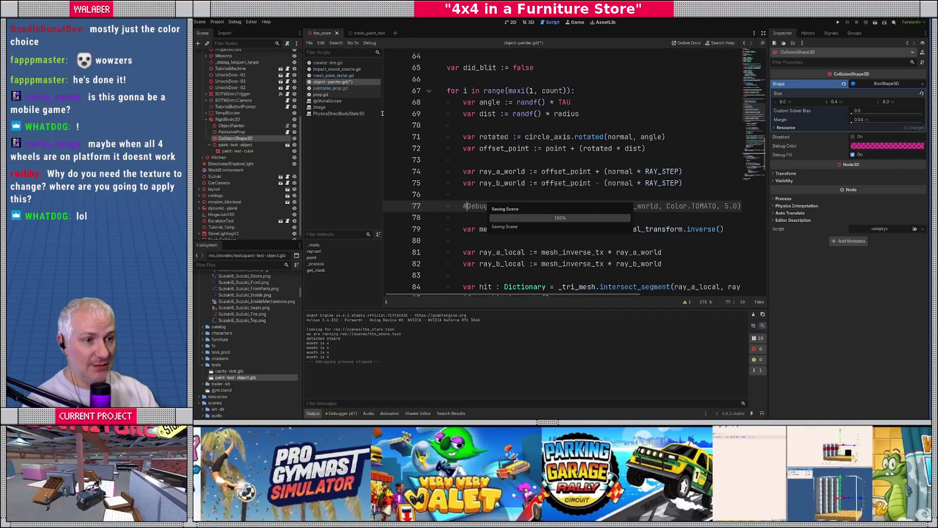
{"action": "key", "text": "ctrl+s"}
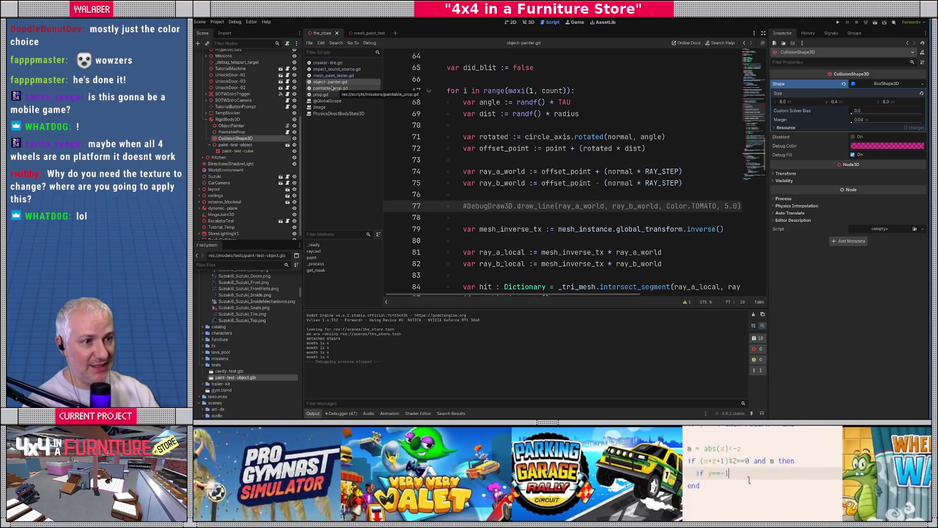
{"action": "left_click", "coordinate": [326, 89]}
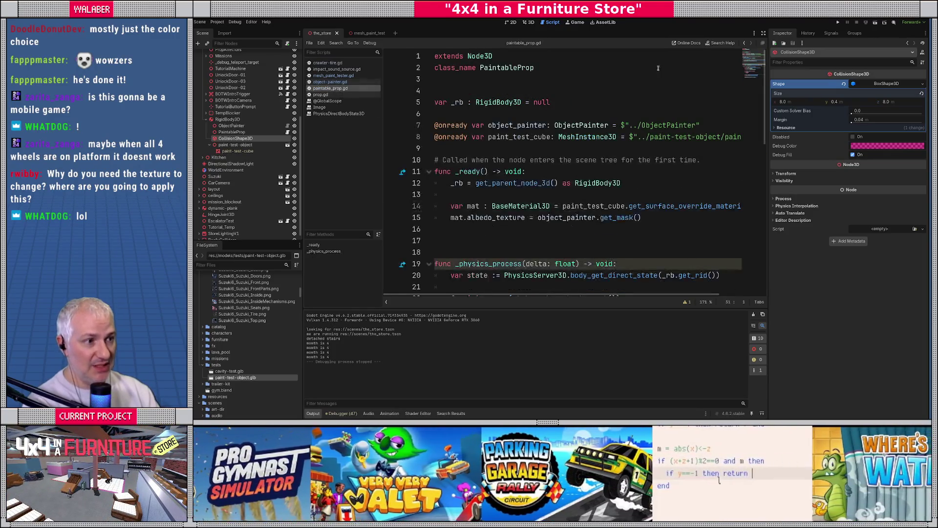
Check the get_contact_local_normal docs, pass -norm on line 34, and rerun the game.
{"action": "left_click", "coordinate": [764, 34]}
{"action": "scroll", "coordinate": [374, 209], "scroll_direction": "down", "scroll_amount": 6}
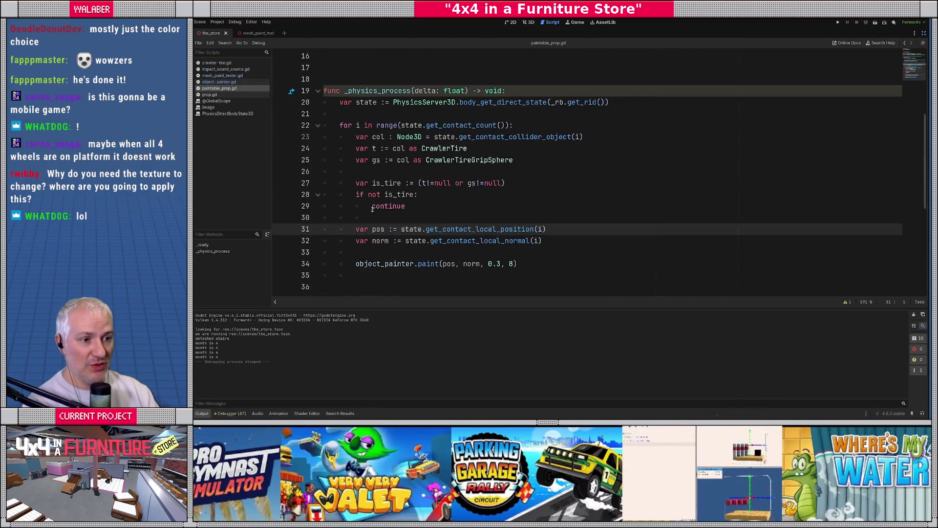
{"action": "left_click_drag", "start_coordinate": [357, 206], "coordinate": [589, 205]}
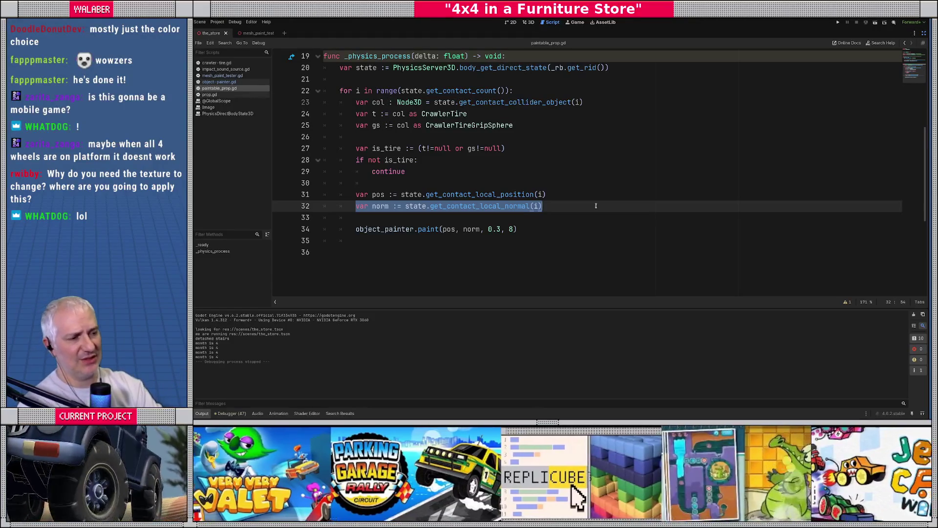
{"action": "left_click", "coordinate": [506, 208], "text": "ctrl"}
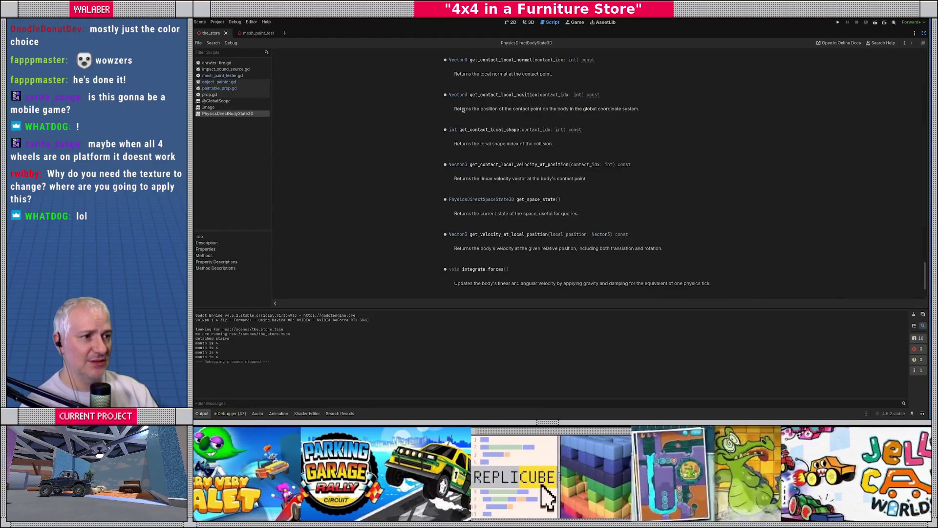
{"action": "key", "text": "alt+Left"}
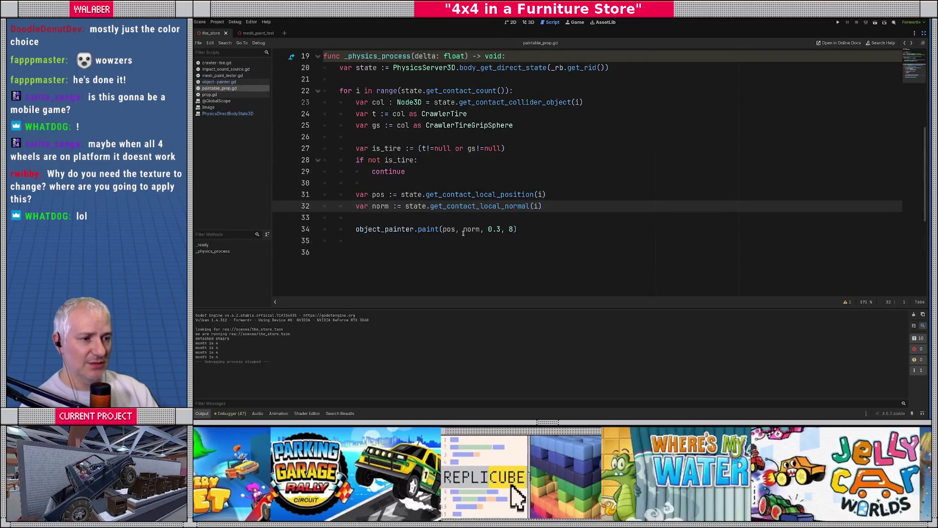
{"action": "left_click", "coordinate": [463, 230]}
{"action": "type", "text": "-"}
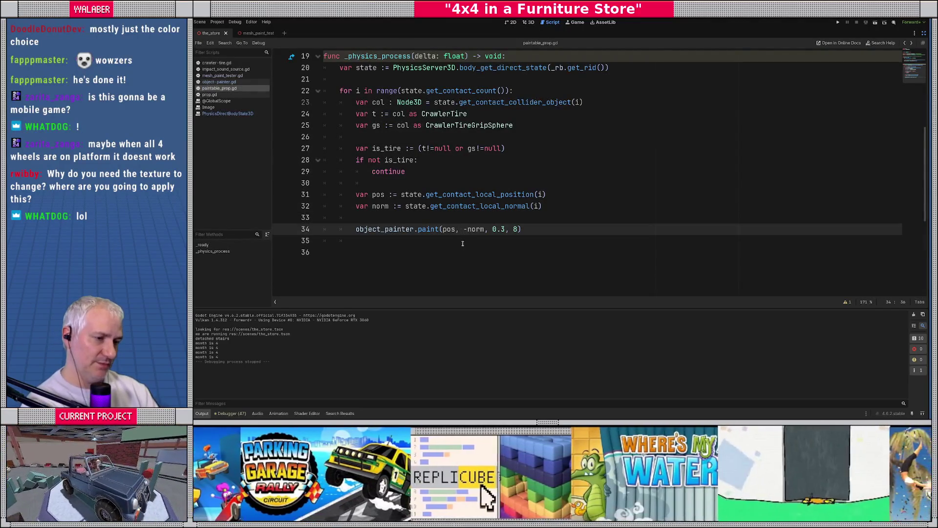
{"action": "key", "text": "F5"}
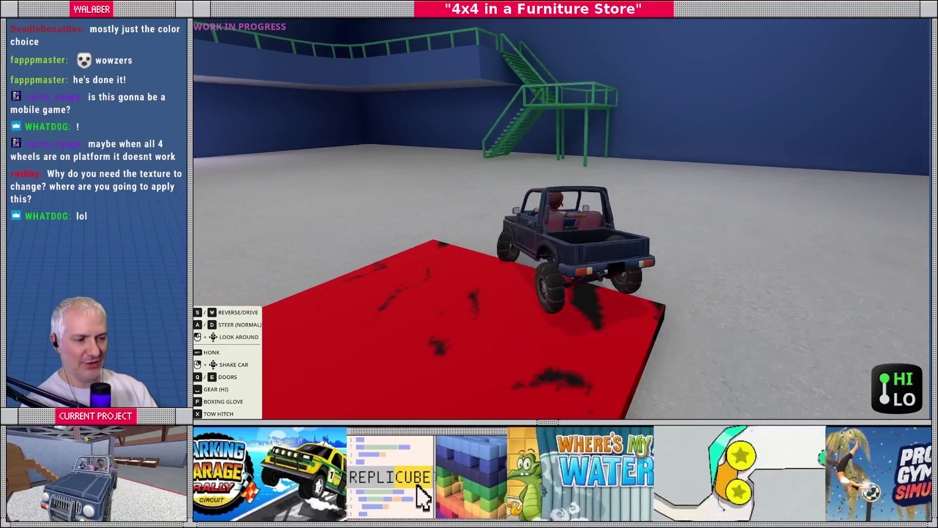
Drive the jeep repeatedly on and off the red slab to leave tire marks, then stop the game.
{"action": "key", "text": "w"}
{"action": "key", "text": "d"}
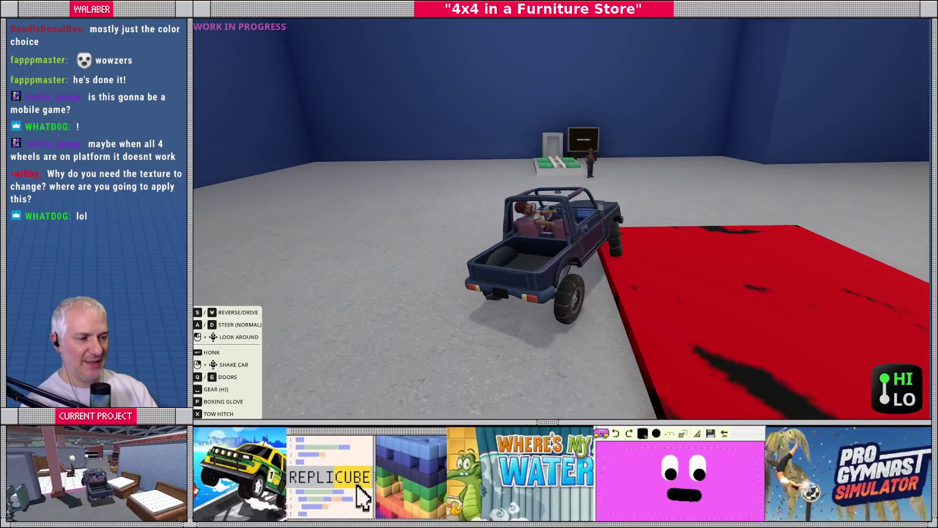
{"action": "key", "text": "w"}
{"action": "key", "text": "d"}
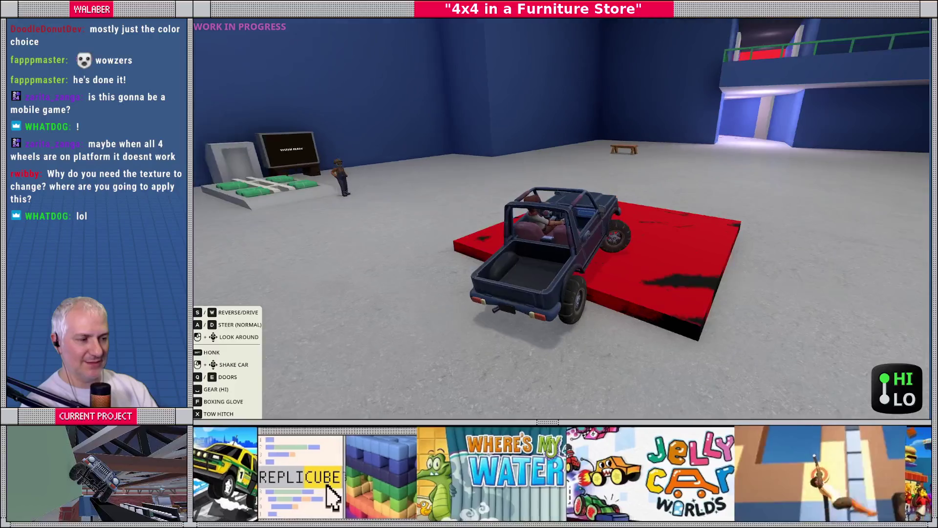
{"action": "key", "text": "a"}
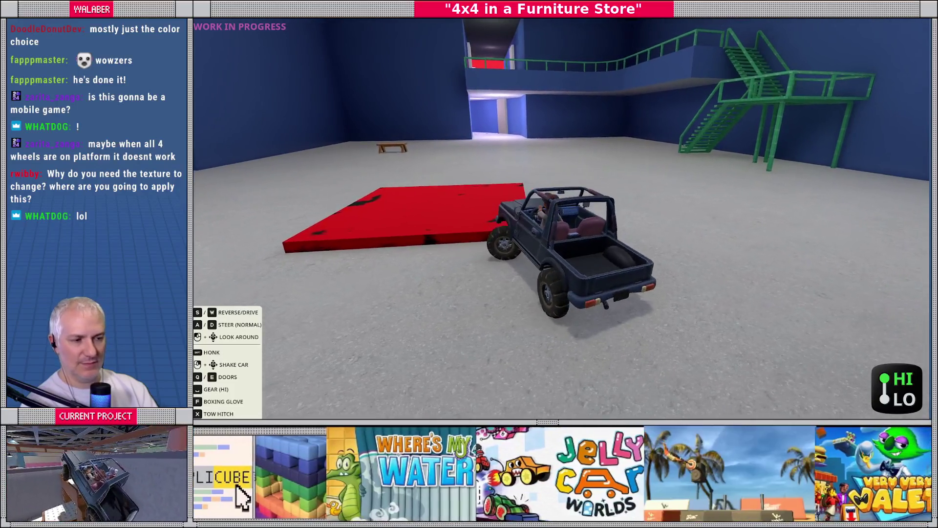
{"action": "key", "text": "w"}
{"action": "key", "text": "a"}
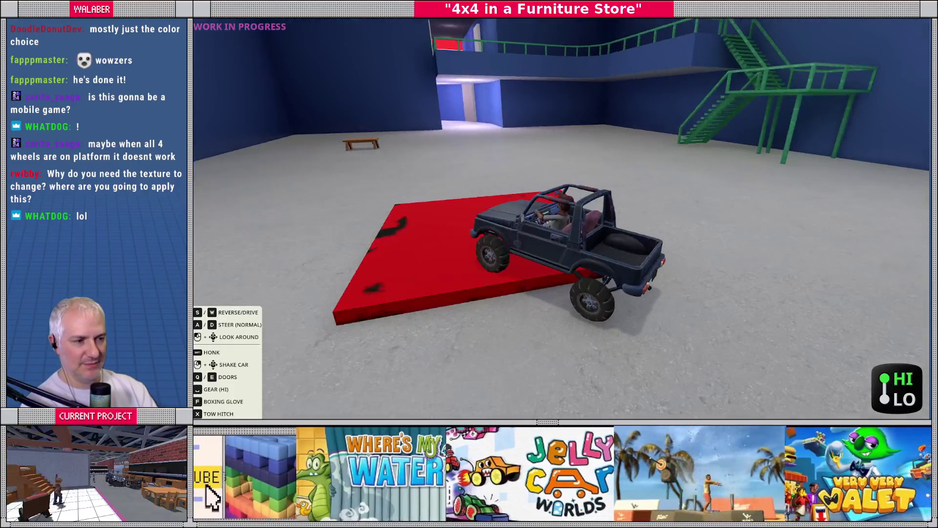
{"action": "key", "text": "a"}
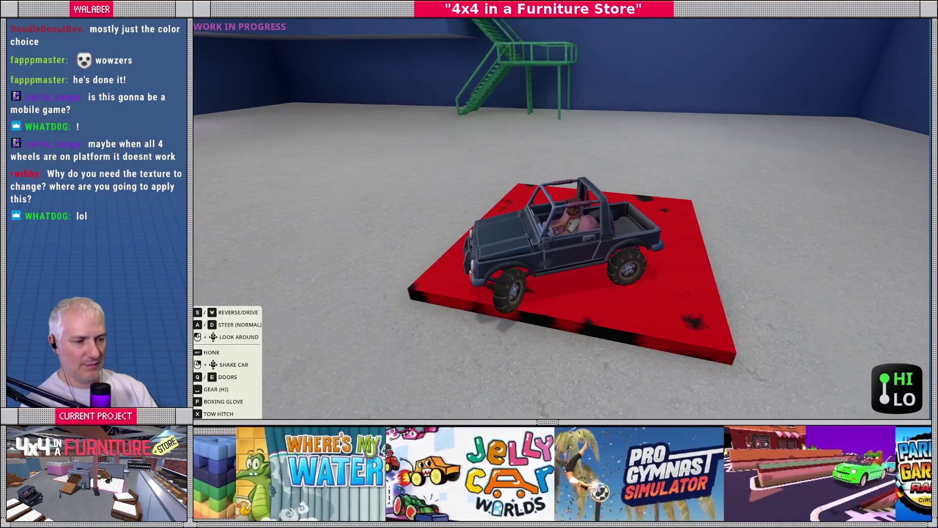
{"action": "key", "text": "w"}
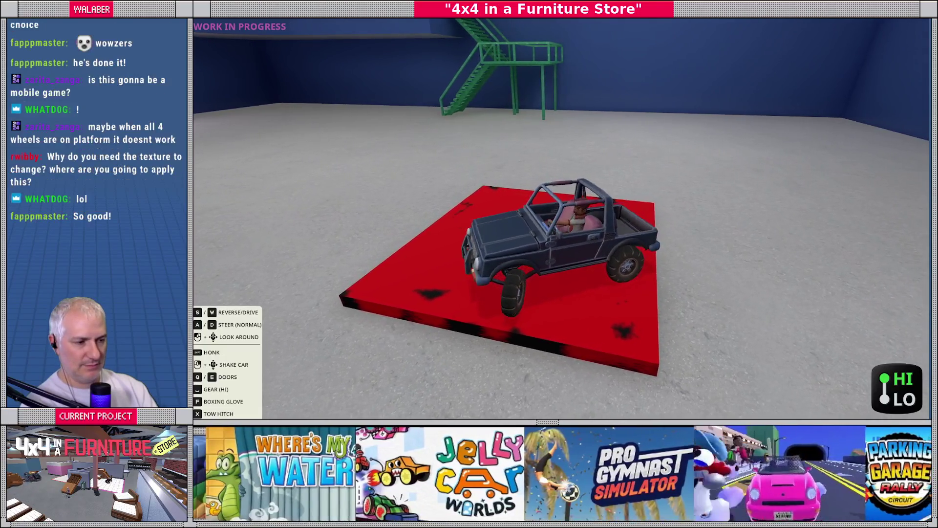
{"action": "key", "text": "a"}
{"action": "key", "text": "a"}
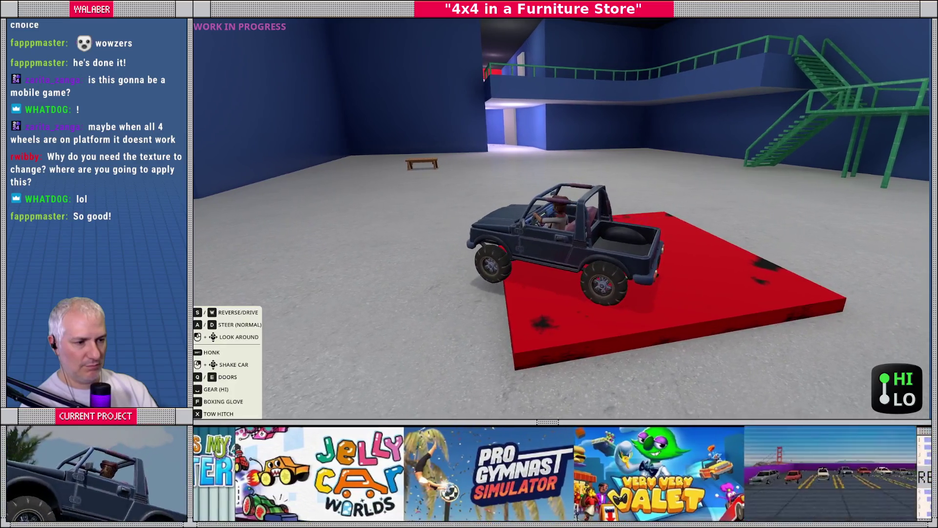
{"action": "key", "text": "a"}
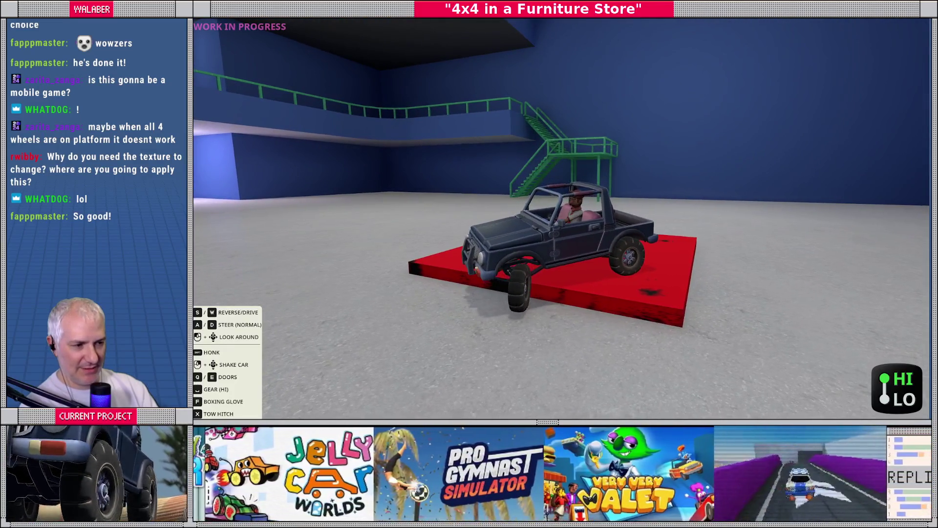
{"action": "key", "text": "a"}
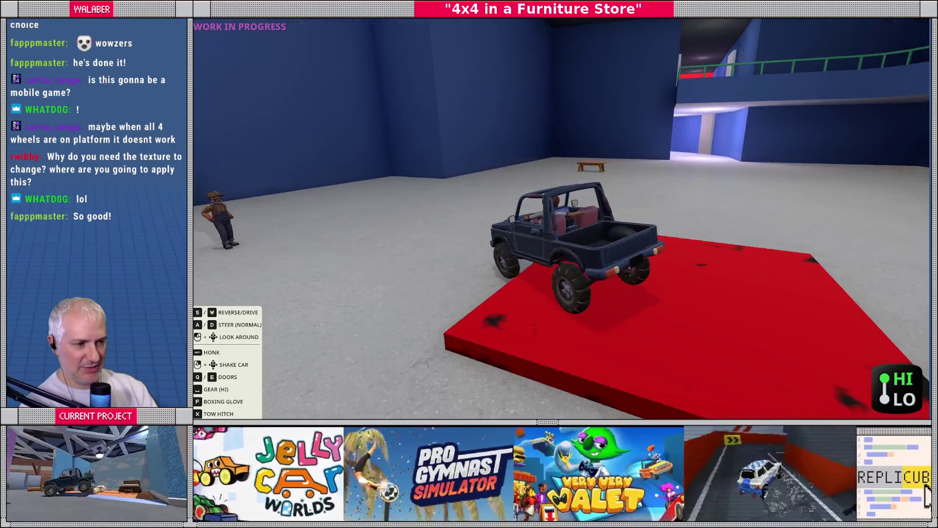
{"action": "key", "text": "d"}
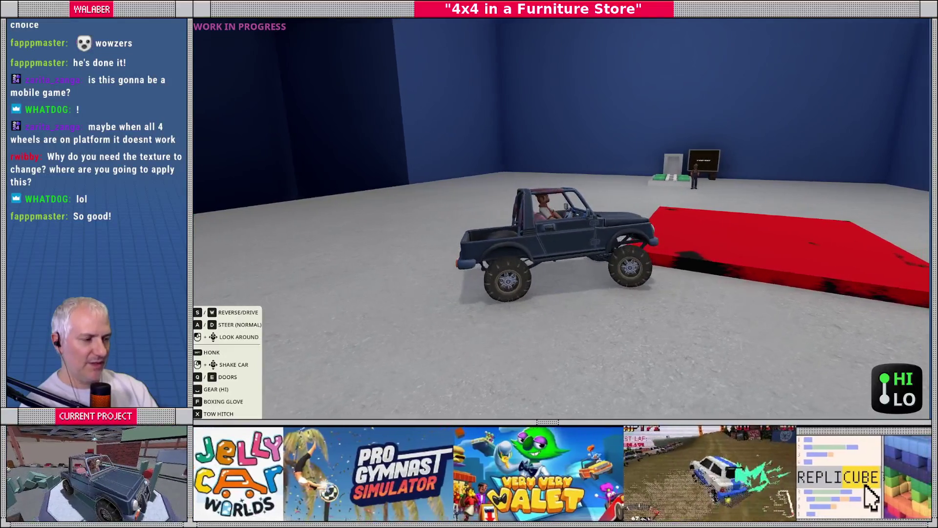
{"action": "key", "text": "a"}
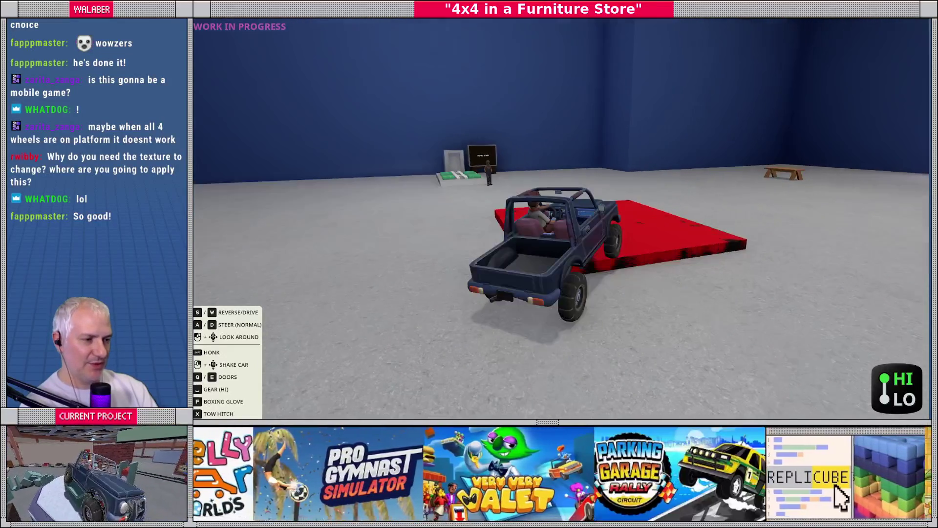
{"action": "key", "text": "d"}
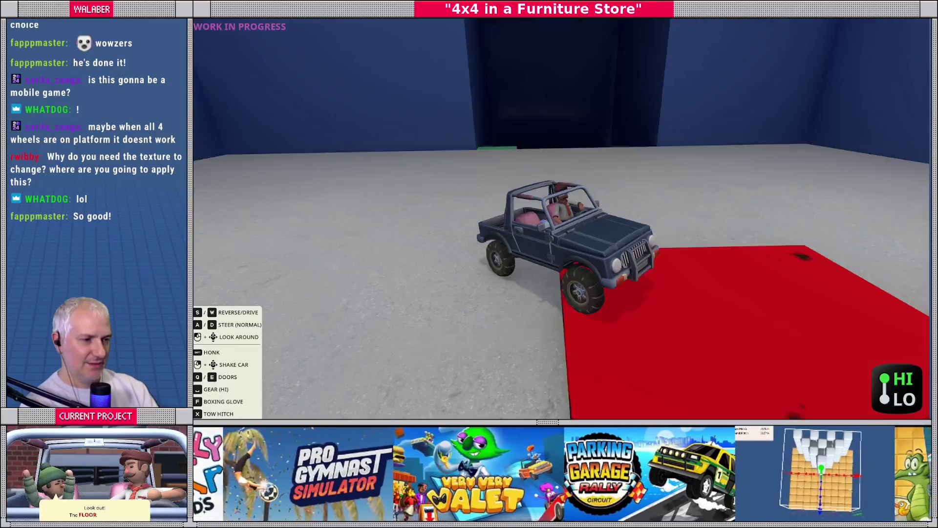
{"action": "key", "text": "a"}
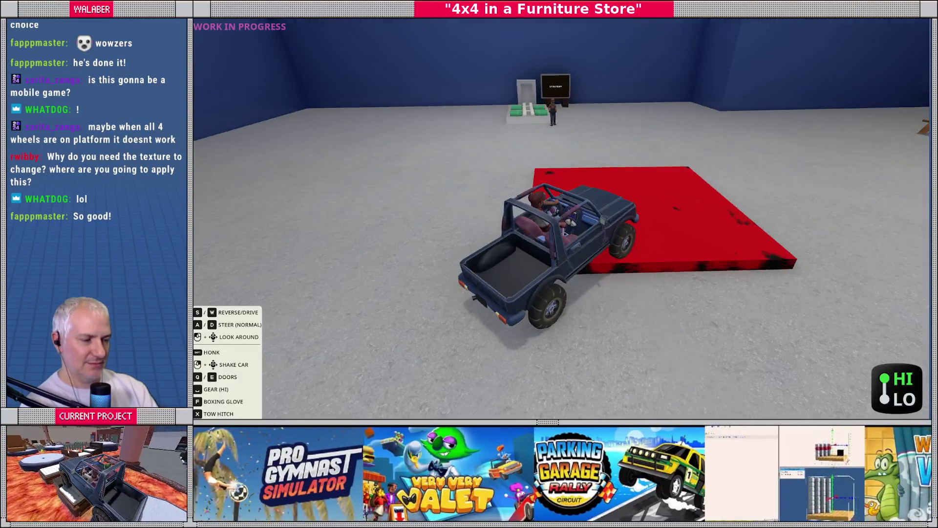
{"action": "key", "text": "d"}
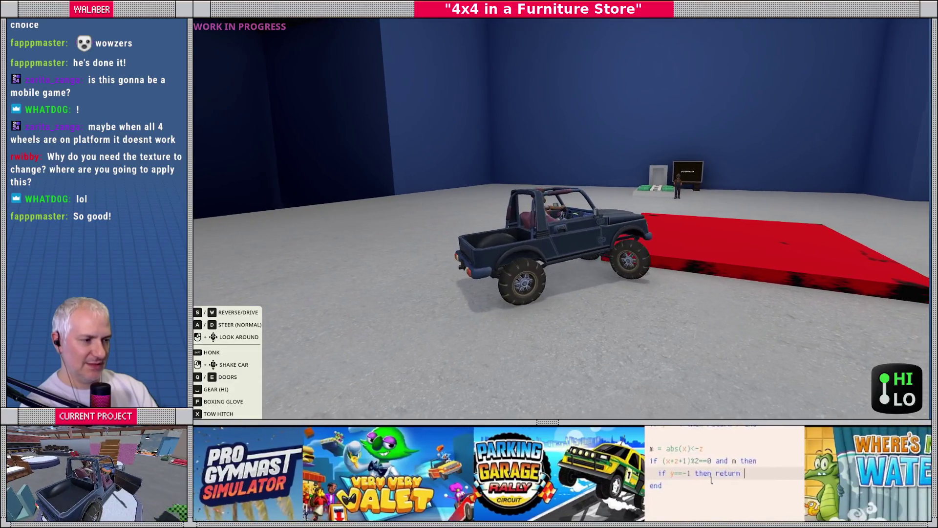
{"action": "key", "text": "d"}
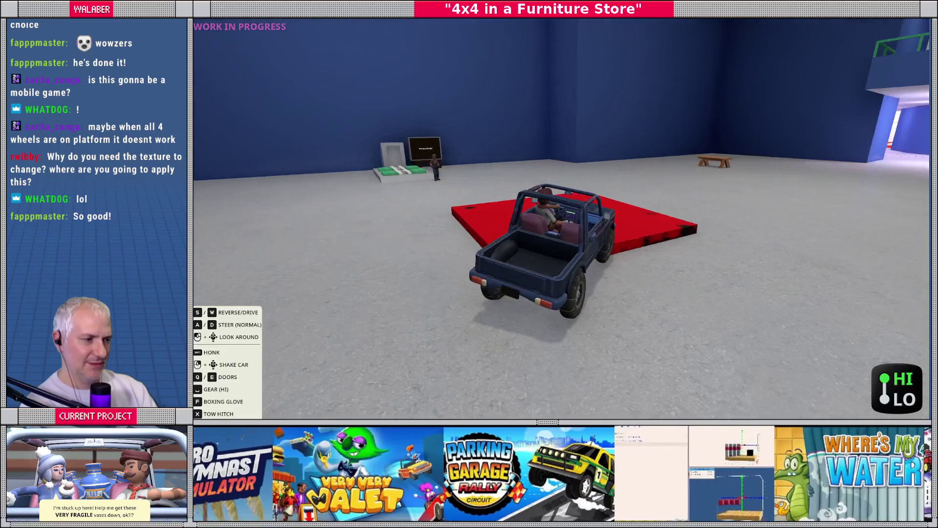
{"action": "key", "text": "d"}
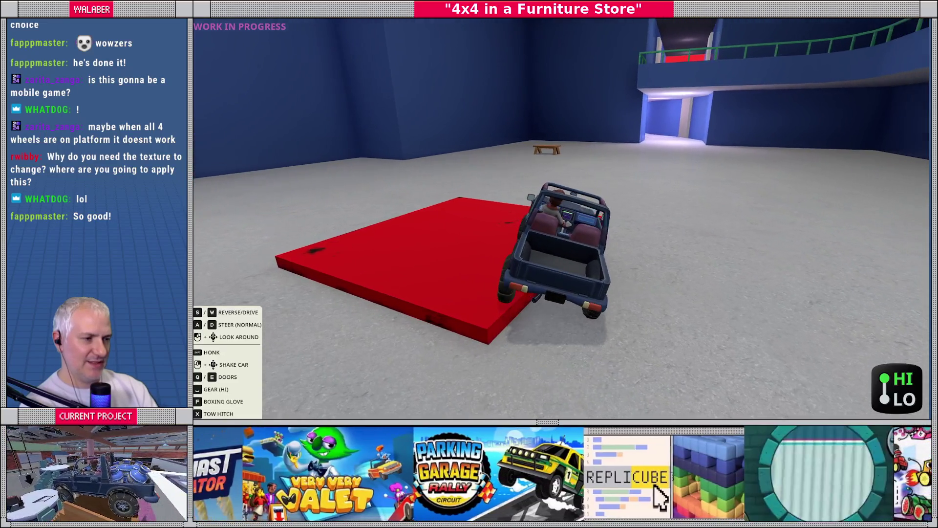
{"action": "key", "text": "d"}
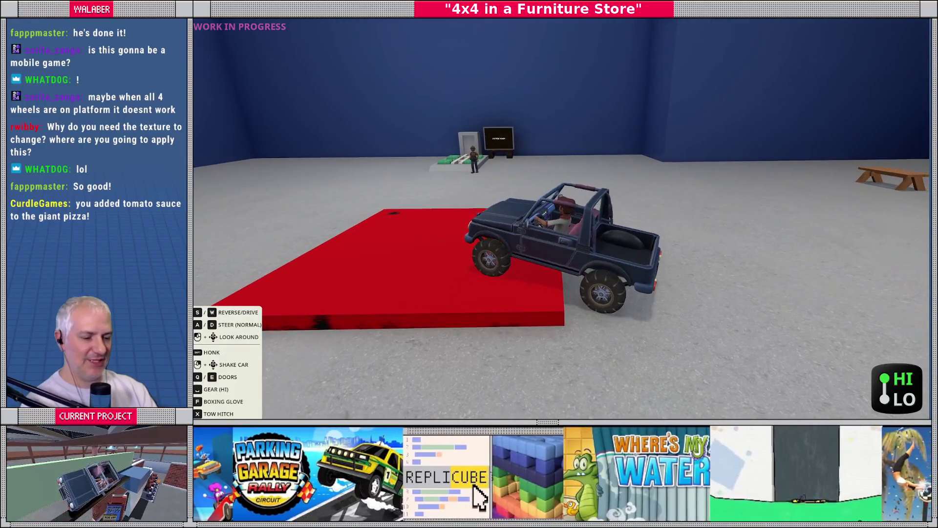
{"action": "key", "text": "F8"}
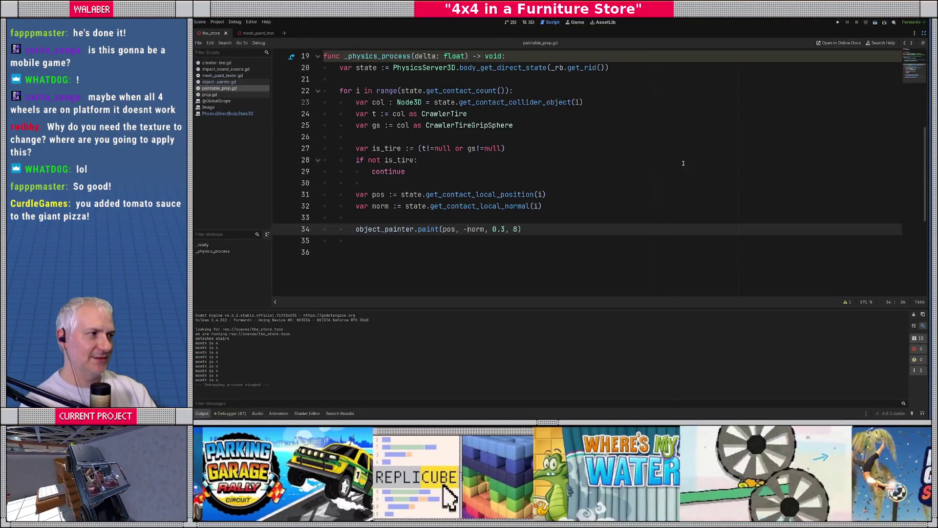
From paintable_prop.gd, rerun the project with F5 and skip the intro dialog to start playing.
{"action": "left_click", "coordinate": [477, 179]}
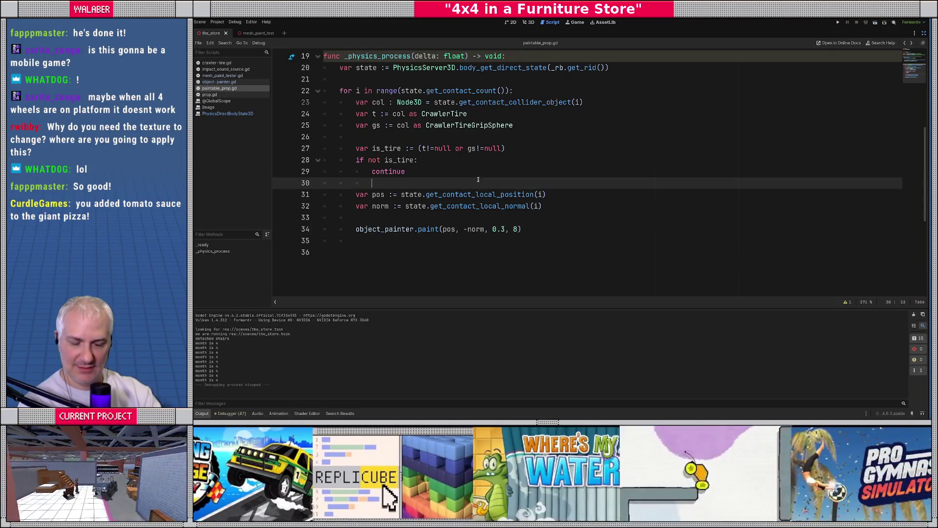
{"action": "key", "text": "F5"}
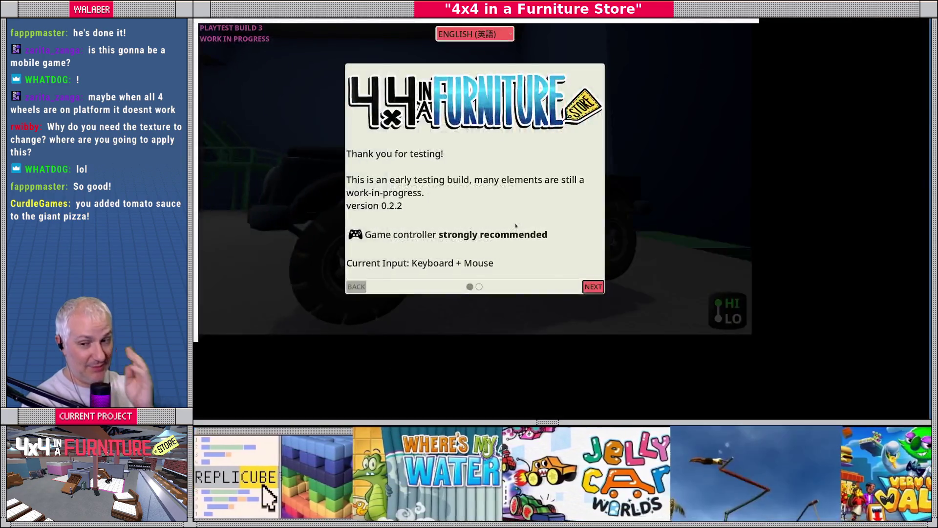
{"action": "key", "text": "Return"}
{"action": "key", "text": "Return"}
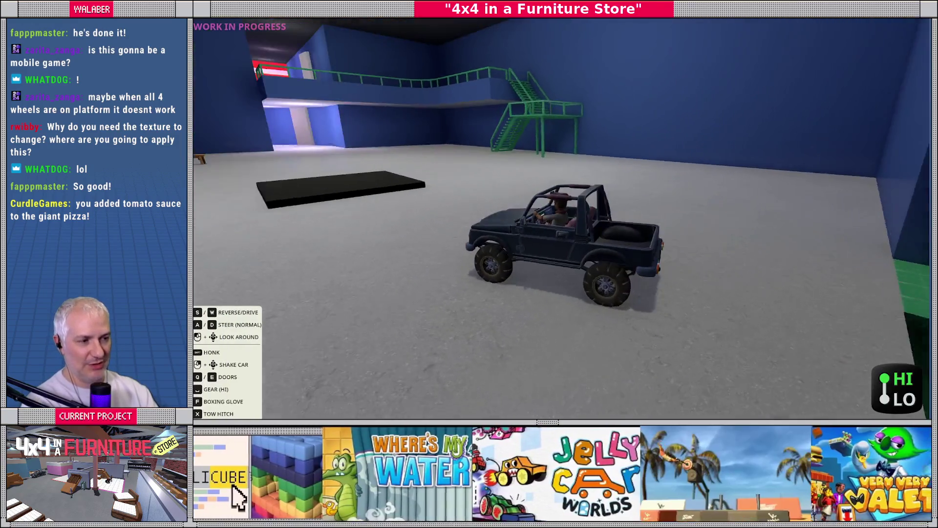
Drive the jeep forward and steer left onto the test slab to lay down tire marks.
{"action": "key", "text": "w"}
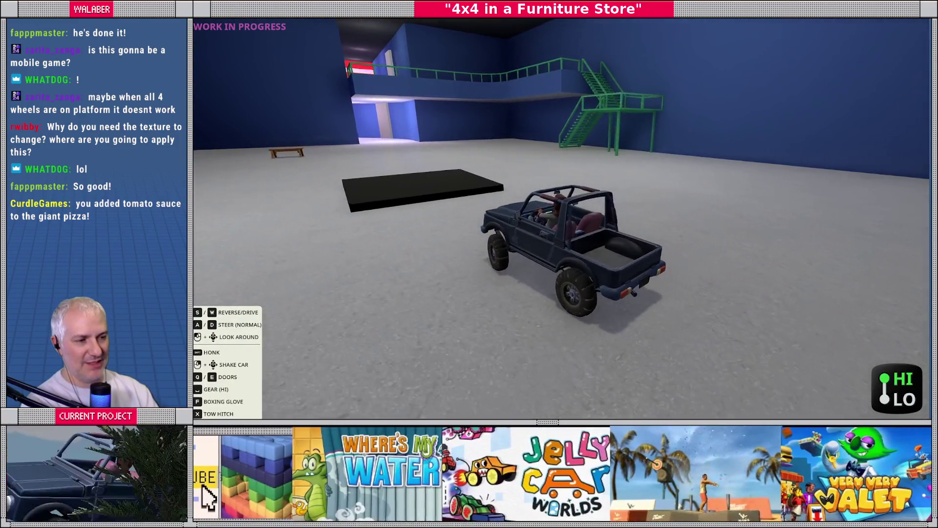
{"action": "key", "text": "a"}
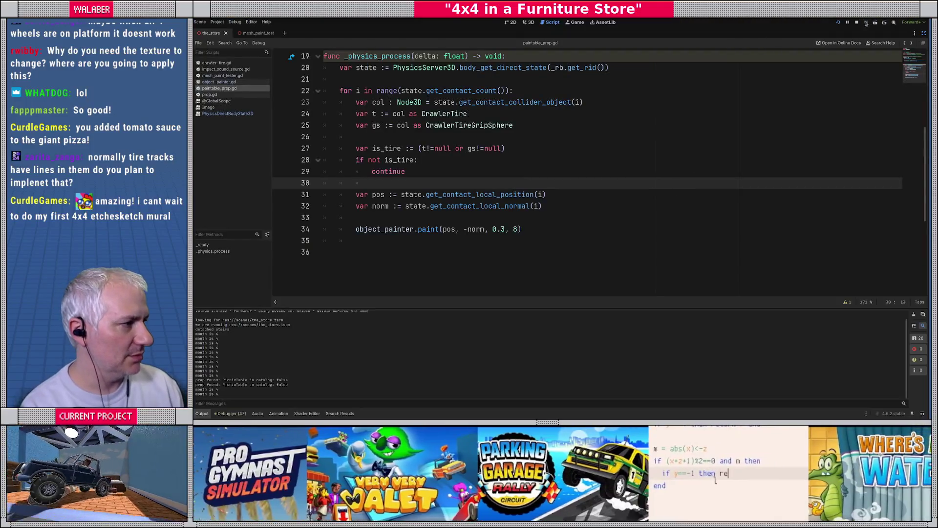
Stop the game and view object-painter.gd from the top, showing the ObjectPainter declarations and mask_tex_size.
{"action": "left_click", "coordinate": [857, 23]}
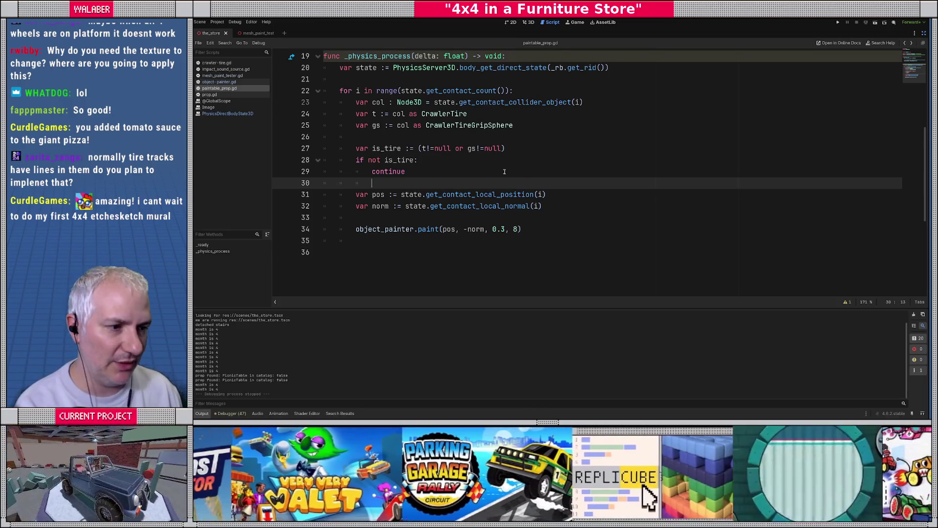
{"action": "left_click", "coordinate": [446, 171]}
{"action": "scroll", "coordinate": [447, 172], "scroll_direction": "up", "scroll_amount": 4}
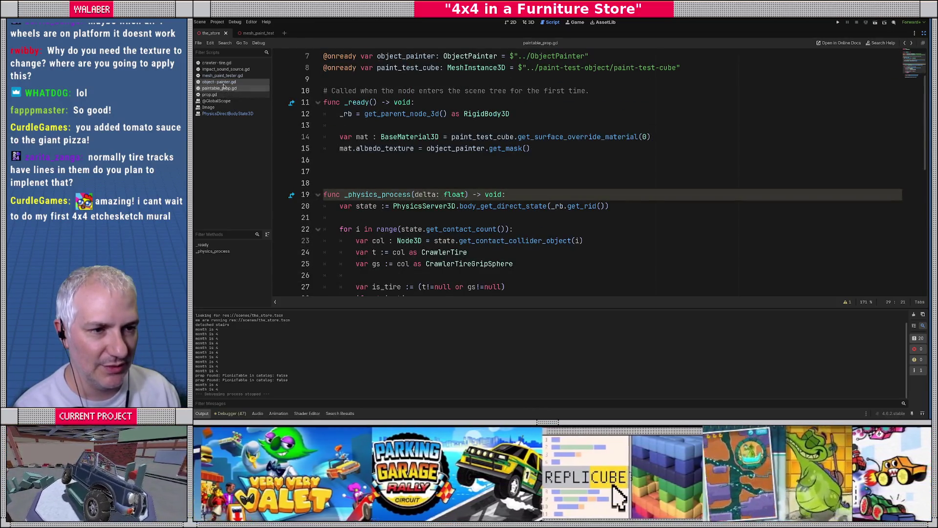
{"action": "left_click", "coordinate": [223, 82]}
{"action": "scroll", "coordinate": [405, 190], "scroll_direction": "down", "scroll_amount": 20}
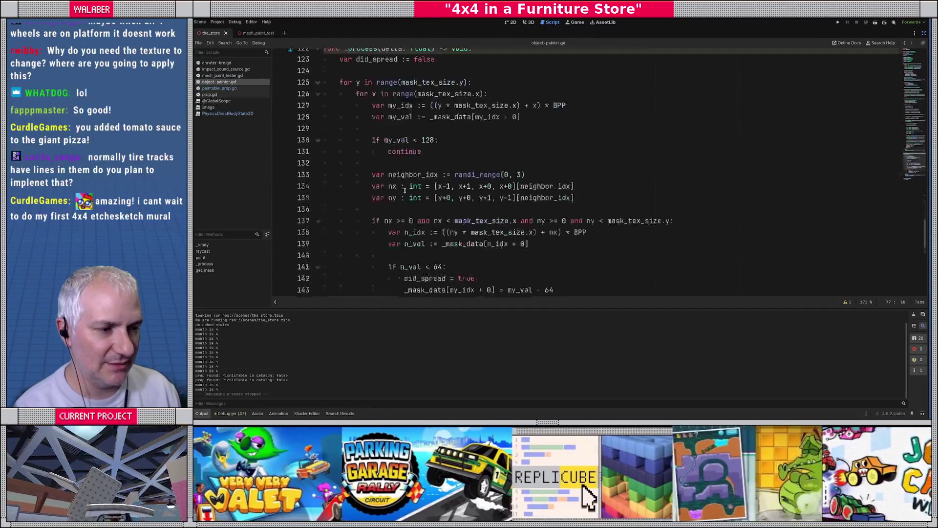
{"action": "scroll", "coordinate": [404, 191], "scroll_direction": "down", "scroll_amount": 6}
{"action": "scroll", "coordinate": [398, 187], "scroll_direction": "up", "scroll_amount": 20}
{"action": "scroll", "coordinate": [391, 184], "scroll_direction": "up", "scroll_amount": 15}
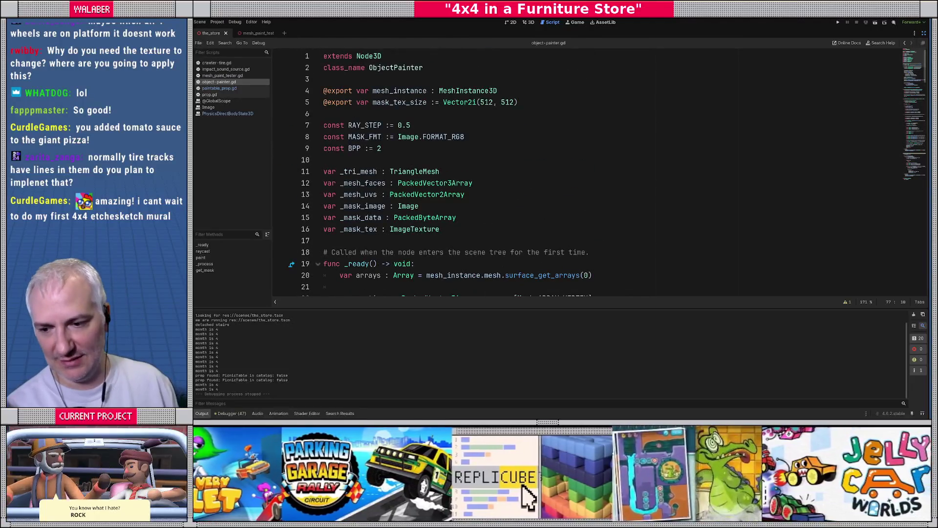